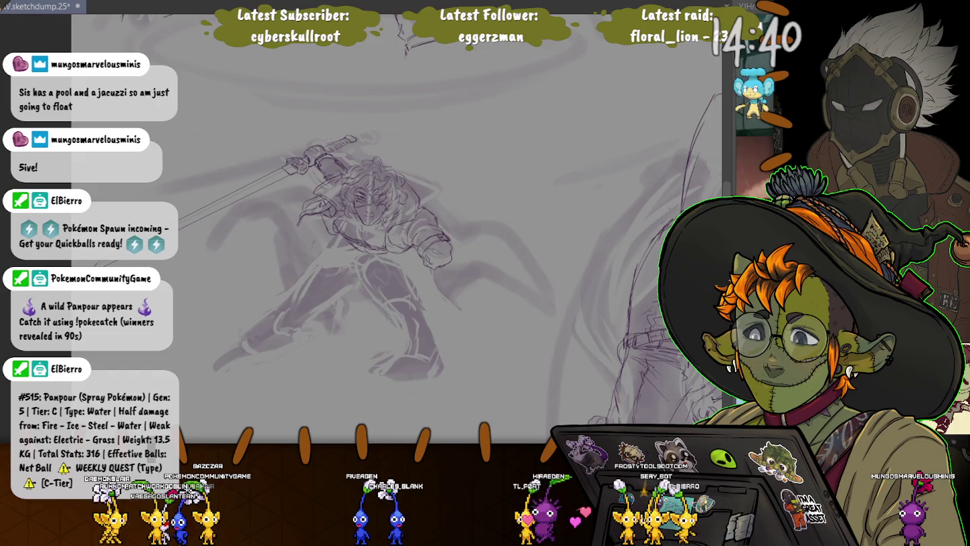
Zoom in and sketch a purple curve along the lower leg and a line extending down from it.
key(ctrl+plus)
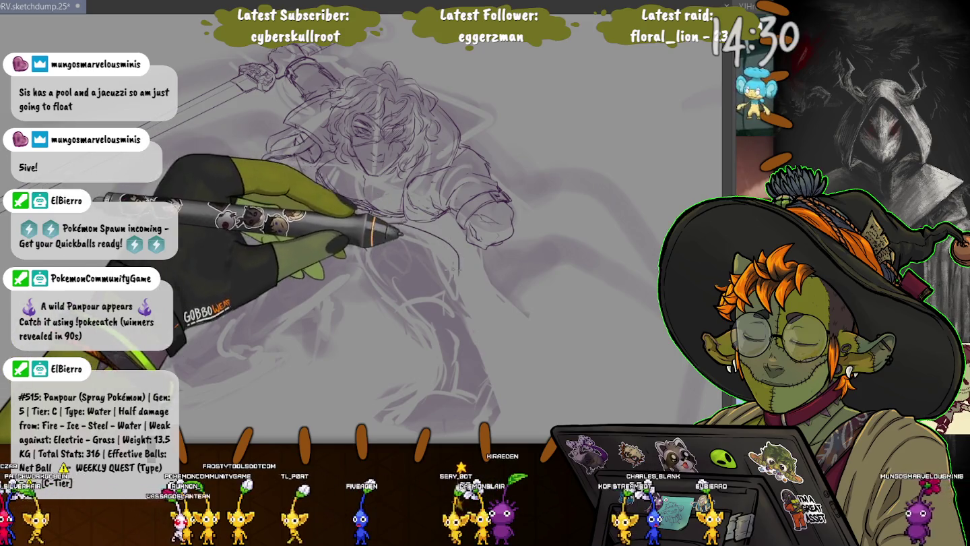
drag(456, 270, 405, 303)
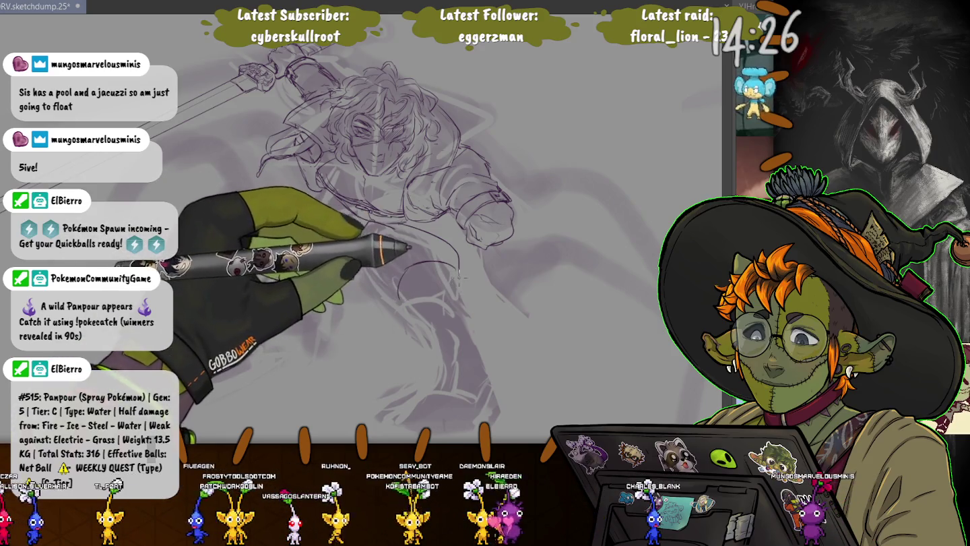
mouse_move(461, 276)
mouse_down()
mouse_move(510, 372)
mouse_move(371, 219)
mouse_up()
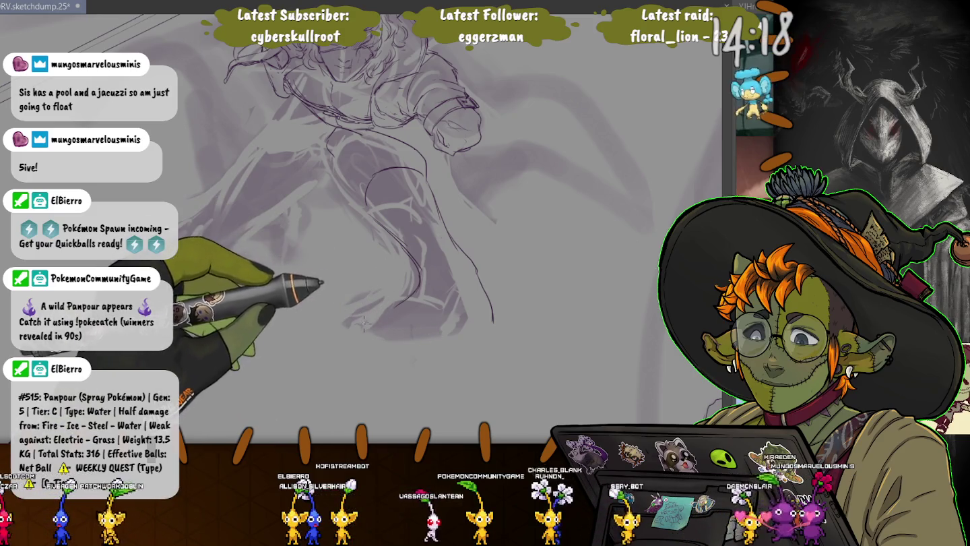
Outline the foot below the leg and add sketch strokes around the knee.
drag(364, 330, 419, 345)
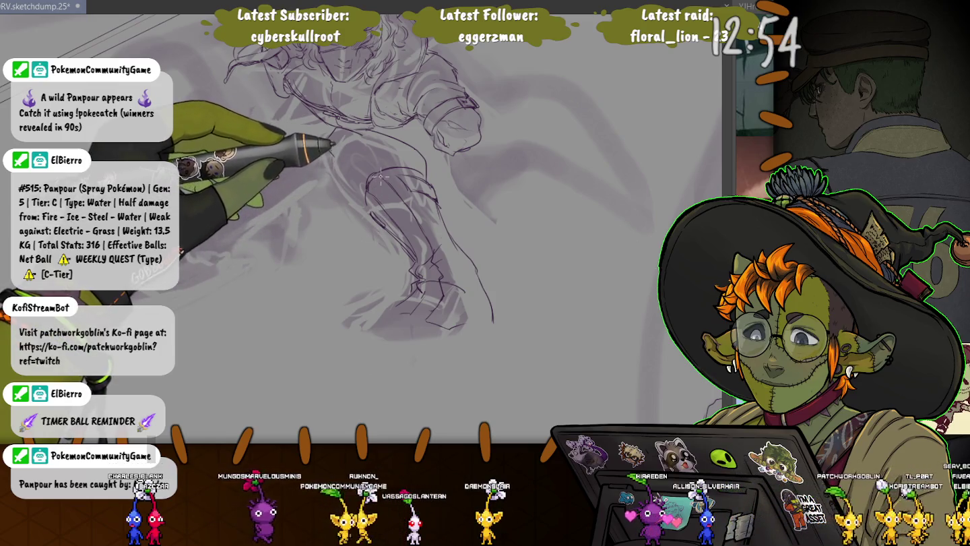
drag(374, 184, 350, 208)
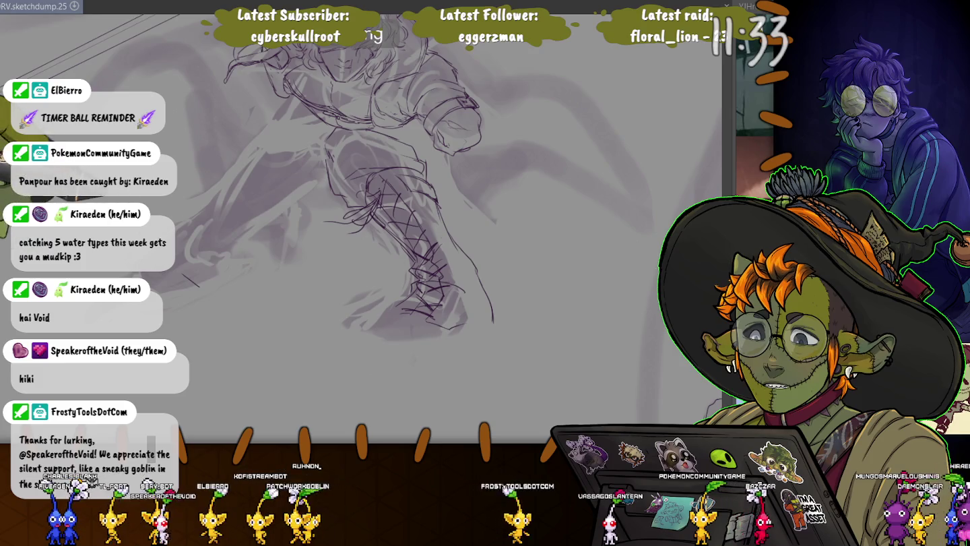
key(ctrl+Tab)
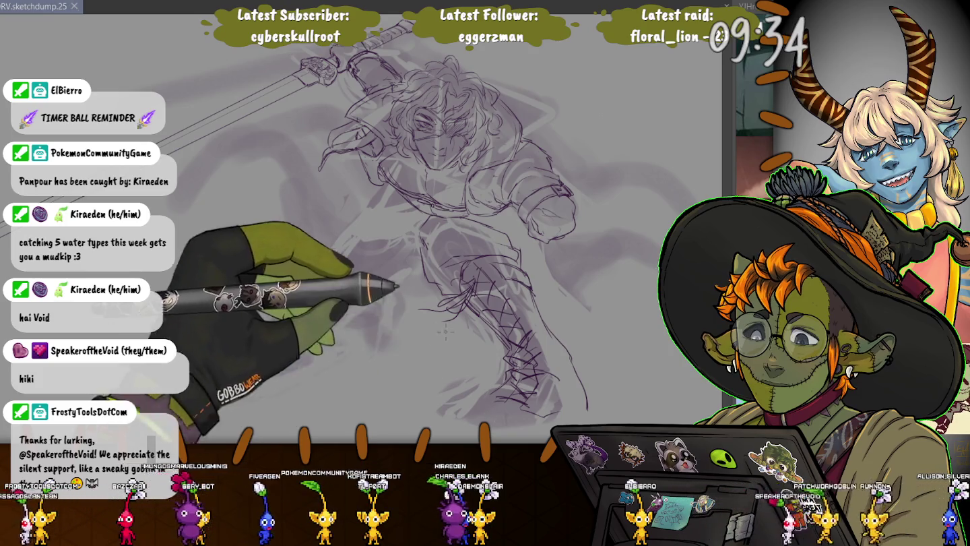
Scroll the view out to see the full warrior from sword to laced boot.
scroll(405, 236, up, 2)
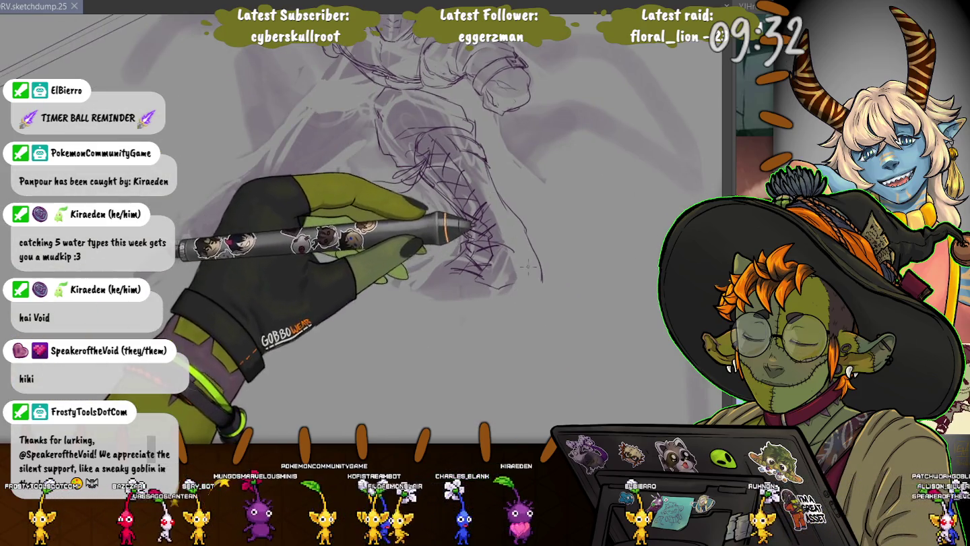
Draw boot lacing marks, the lower-leg contour, a sole curve and the leg's right edge.
drag(465, 203, 485, 229)
mouse_move(539, 263)
mouse_down()
mouse_move(529, 302)
mouse_move(432, 337)
mouse_up()
drag(387, 310, 472, 334)
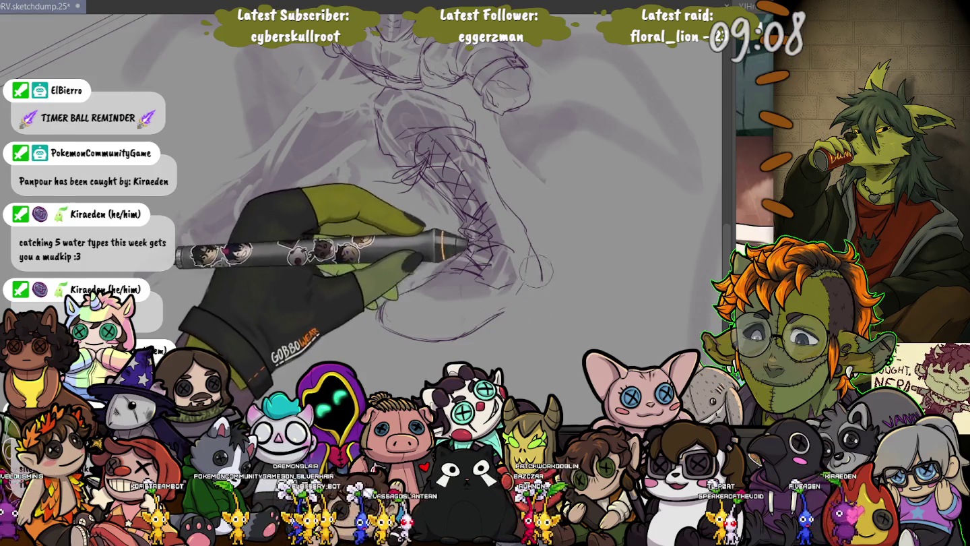
drag(525, 229, 518, 296)
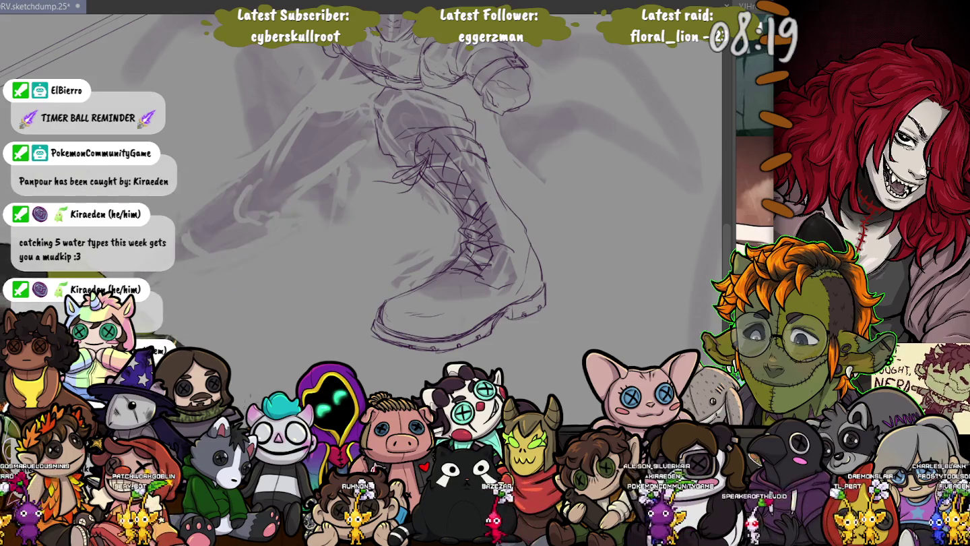
key(ctrl+minus)
scroll(416, 299, up, 5)
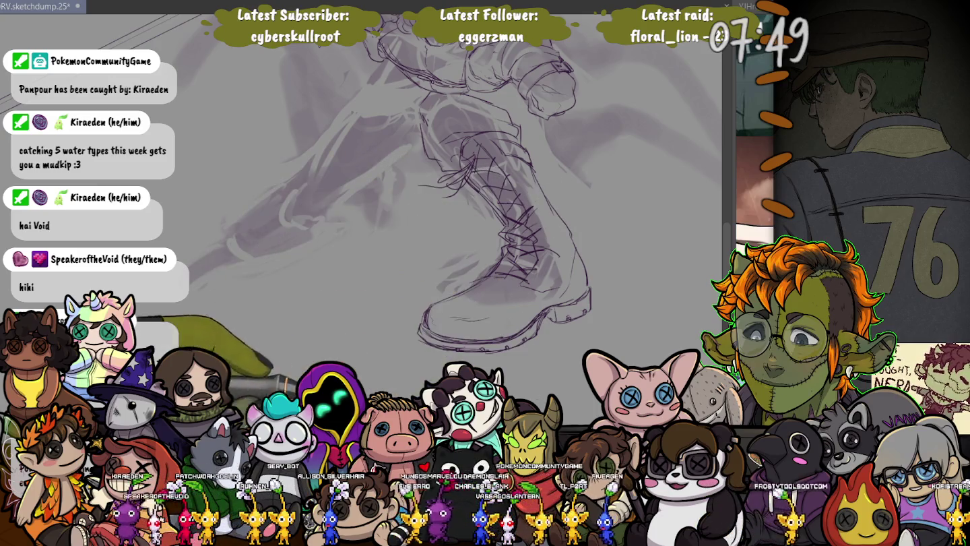
Center the upper body and draw long curved claw-like strokes beside the head, plus a short stroke.
scroll(364, 202, up, 3)
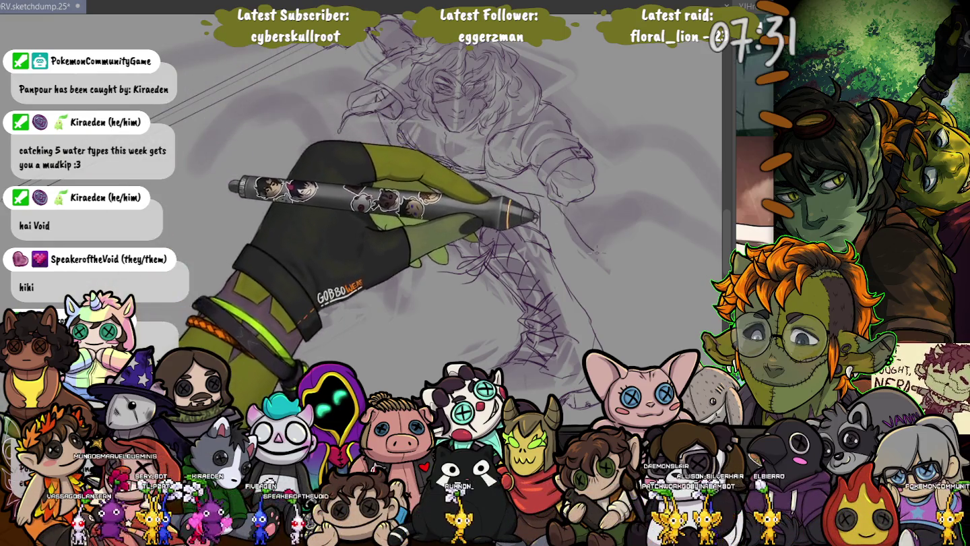
mouse_move(604, 217)
mouse_down()
mouse_move(490, 219)
mouse_move(596, 288)
mouse_move(438, 260)
mouse_up()
drag(437, 145, 600, 290)
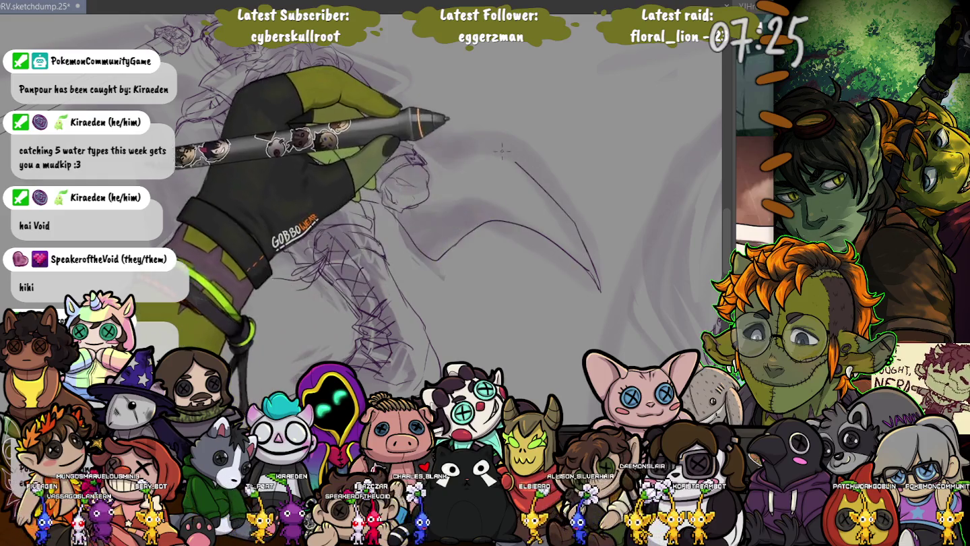
drag(404, 145, 421, 159)
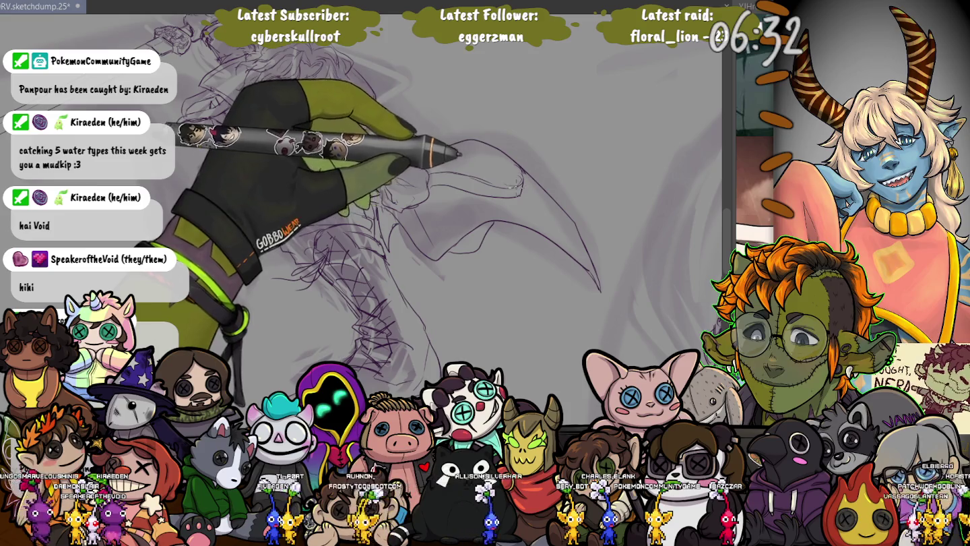
drag(501, 167, 499, 141)
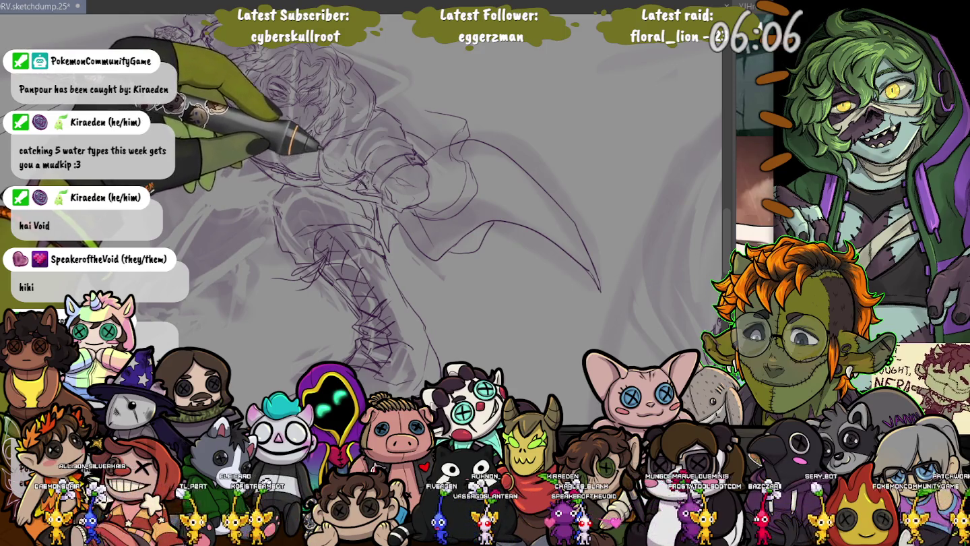
Draw a short rounded curve near the top of the warrior's head.
drag(463, 123, 462, 135)
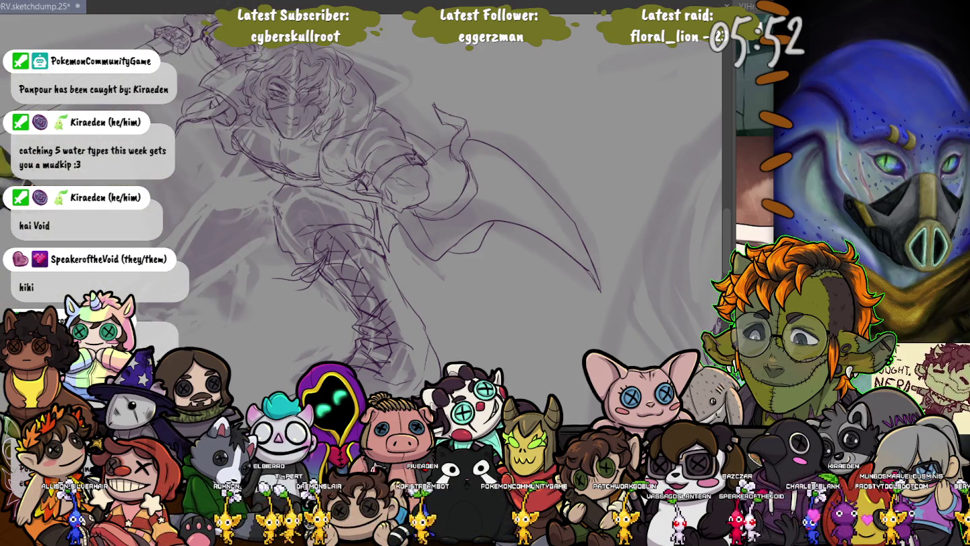
Zoom out and rotate the canvas view to frame the whole warrior and sword.
key(ctrl+minus)
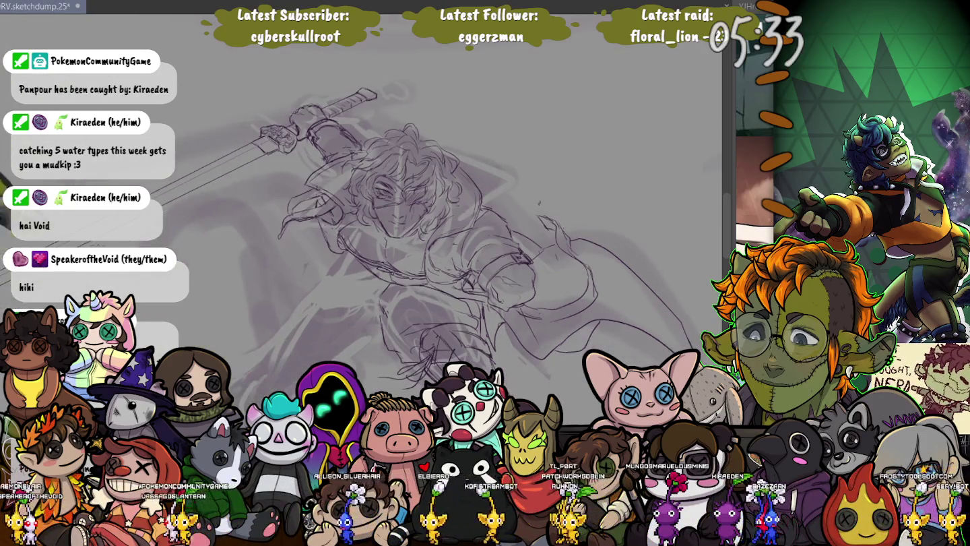
drag(485, 297, 468, 272)
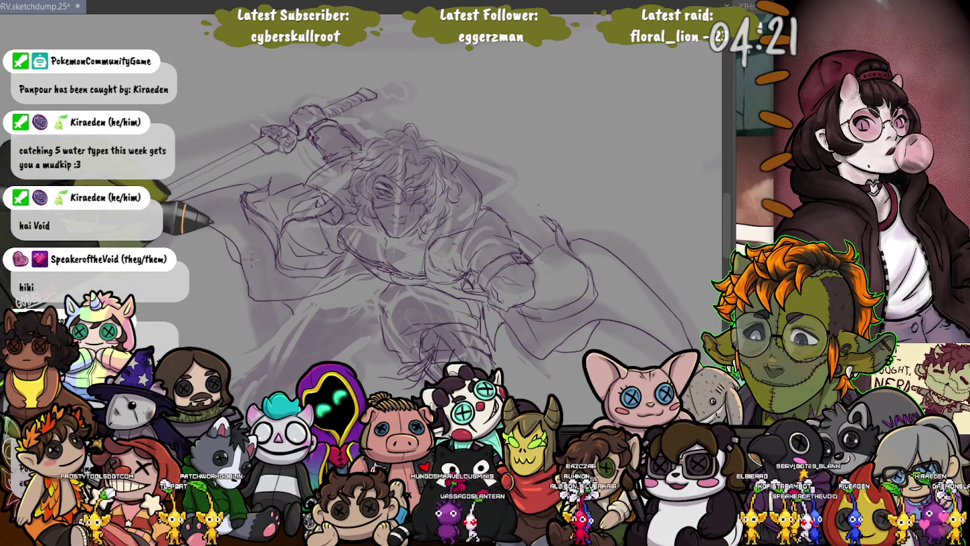
scroll(251, 258, up, 3)
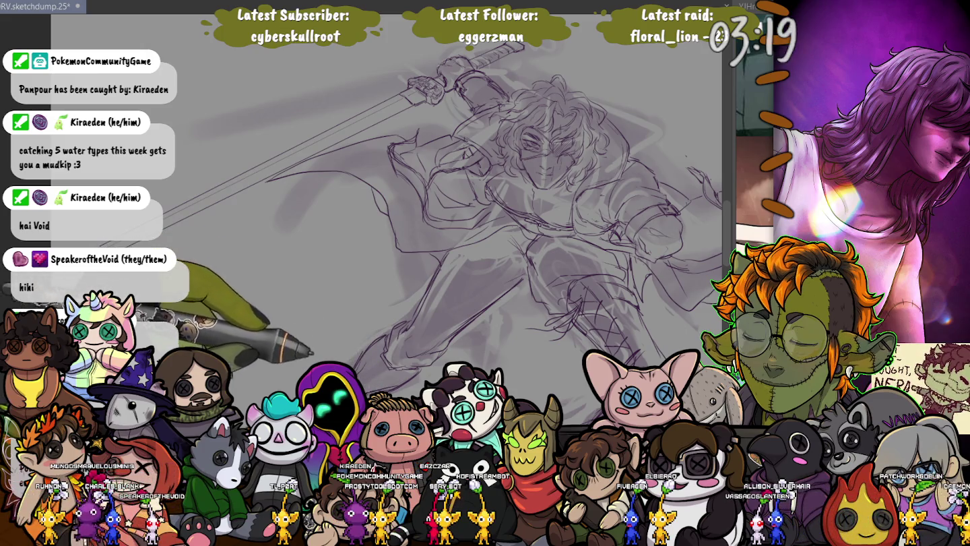
Pan to the legs and extend the trailing boot's toe down and left with faint strokes.
drag(315, 333, 323, 249)
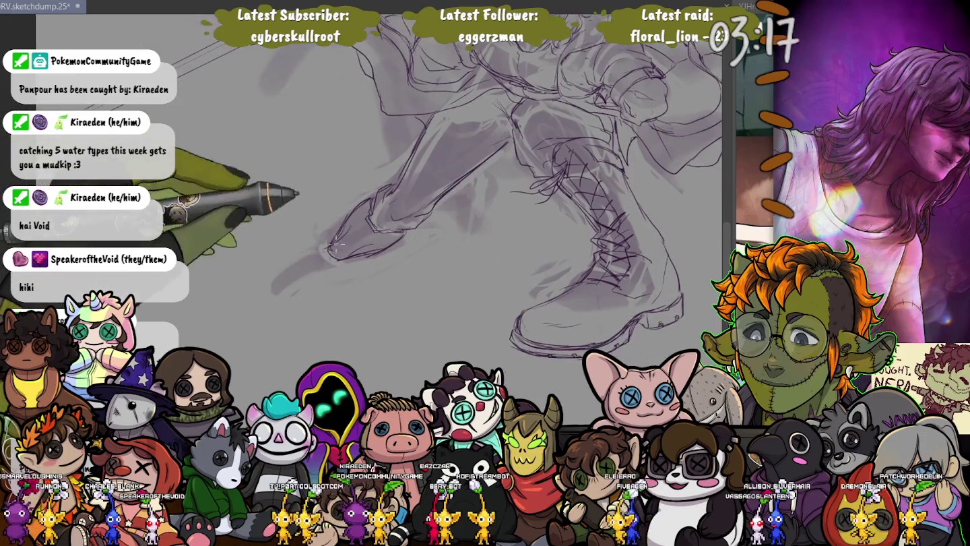
drag(323, 249, 294, 294)
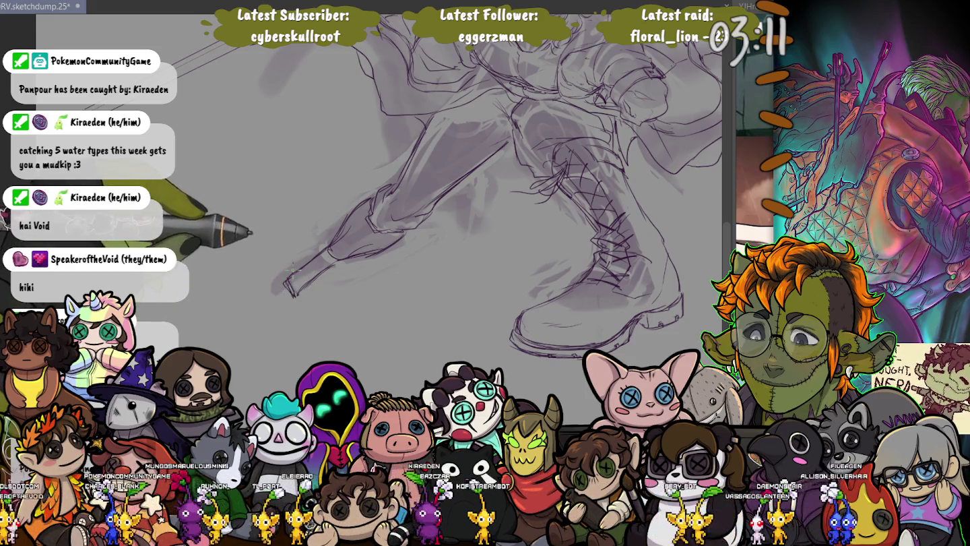
drag(286, 284, 276, 297)
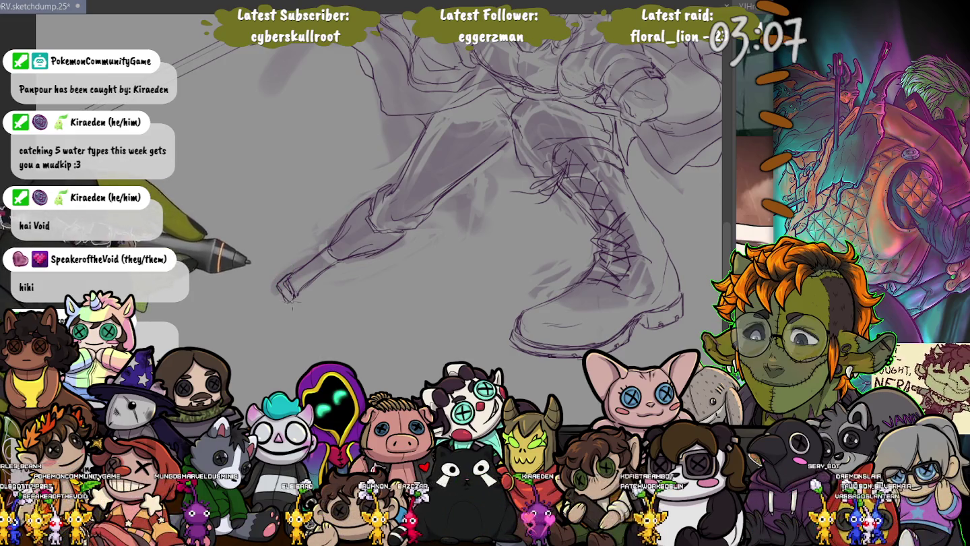
scroll(280, 241, up, 3)
scroll(280, 242, up, 2)
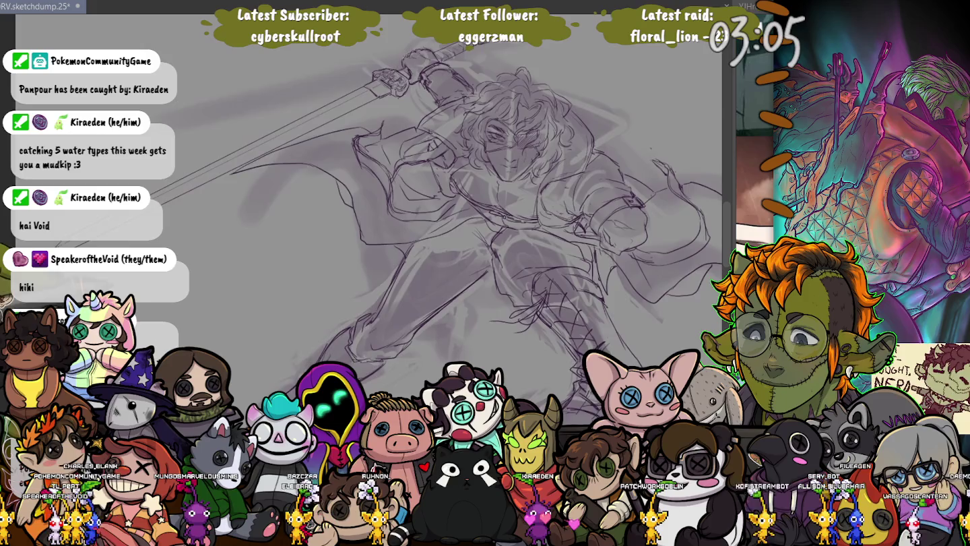
Add light sketch strokes around the lower foot.
scroll(281, 242, up, 2)
scroll(280, 241, up, 2)
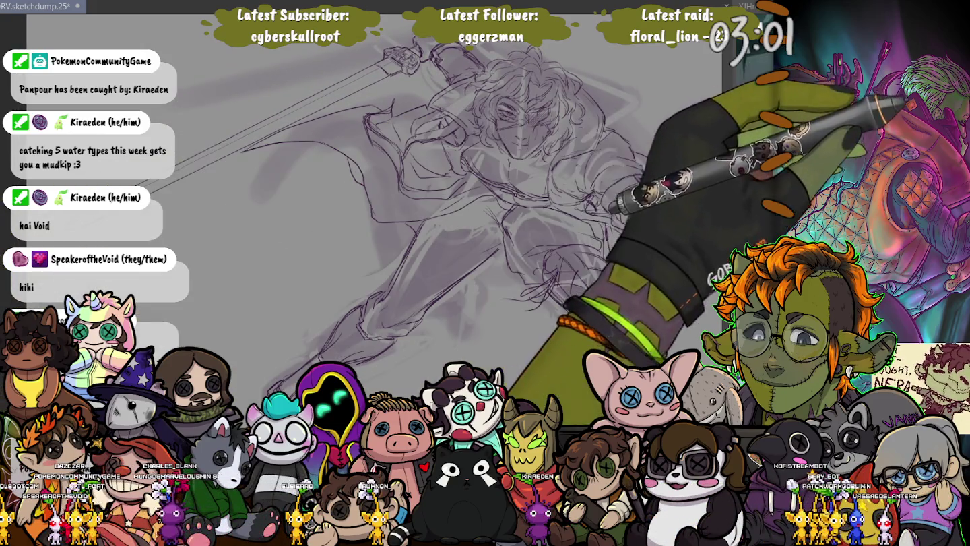
drag(360, 299, 400, 342)
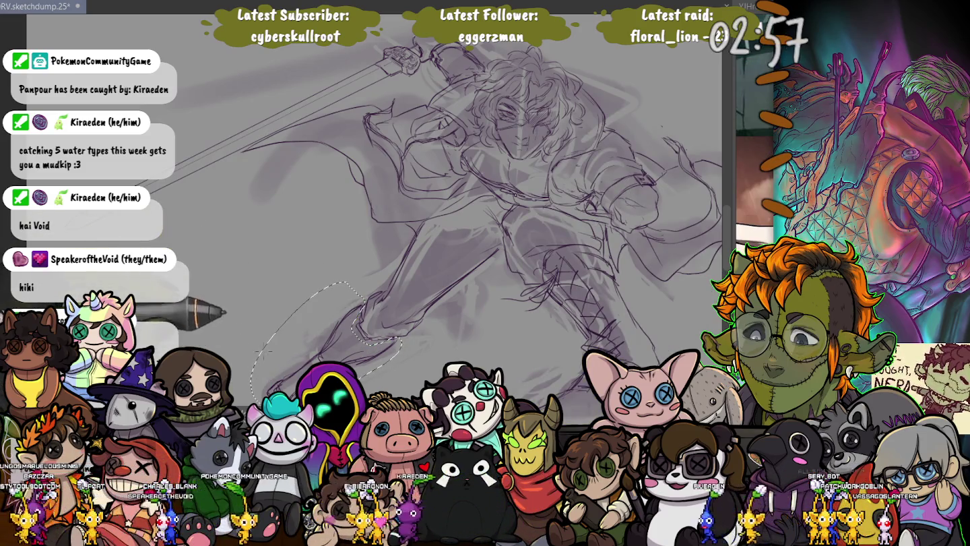
Lasso the lower leg and foot, transform it slightly to the right, then deselect.
drag(340, 283, 256, 398)
key(ctrl+t)
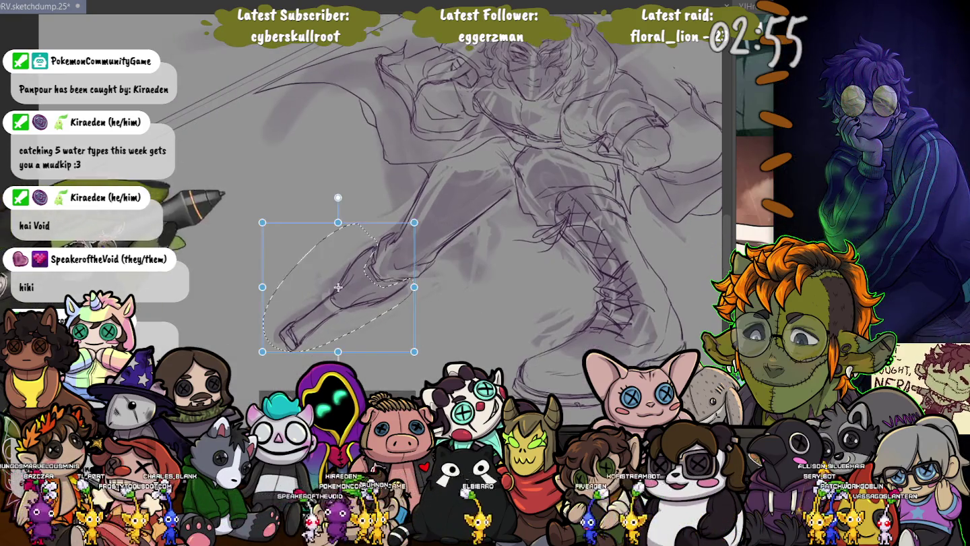
drag(263, 230, 262, 243)
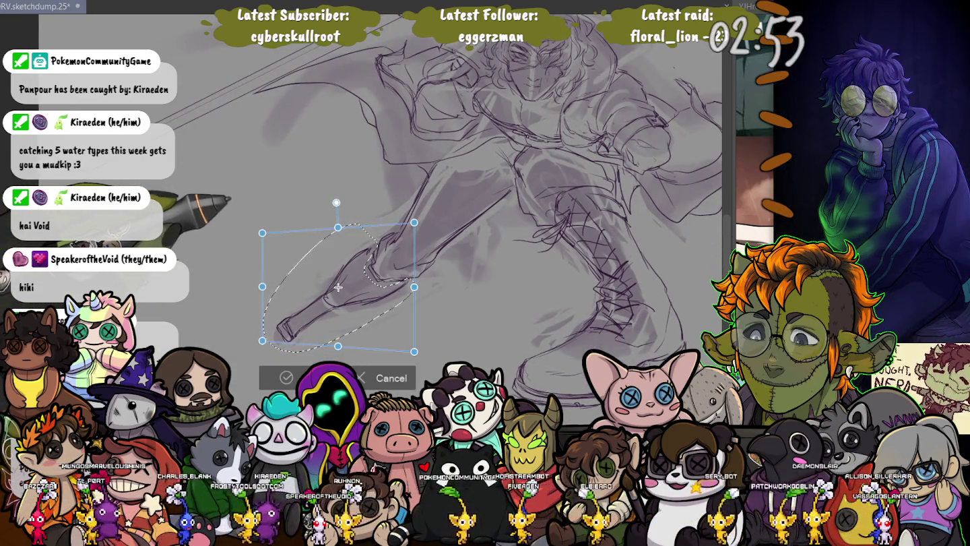
key(ctrl+z)
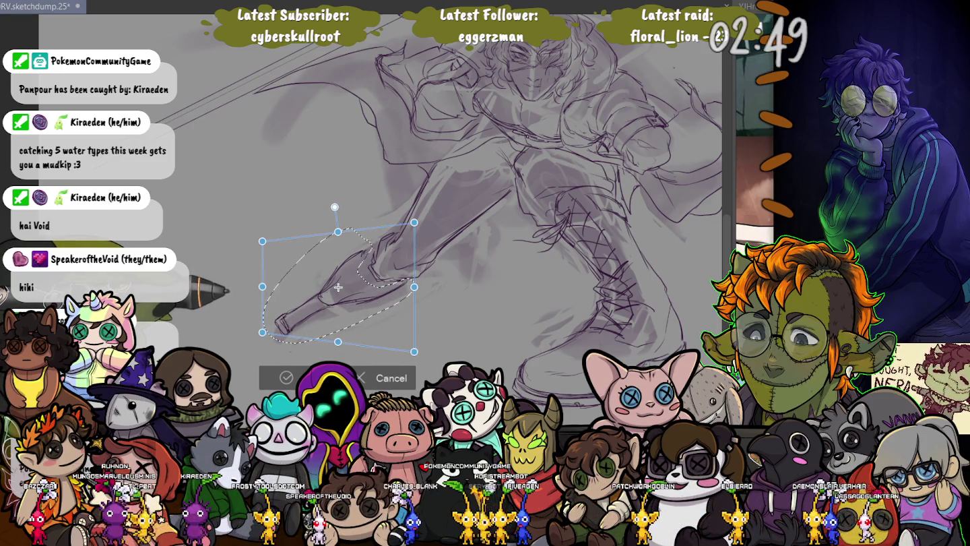
drag(337, 287, 346, 285)
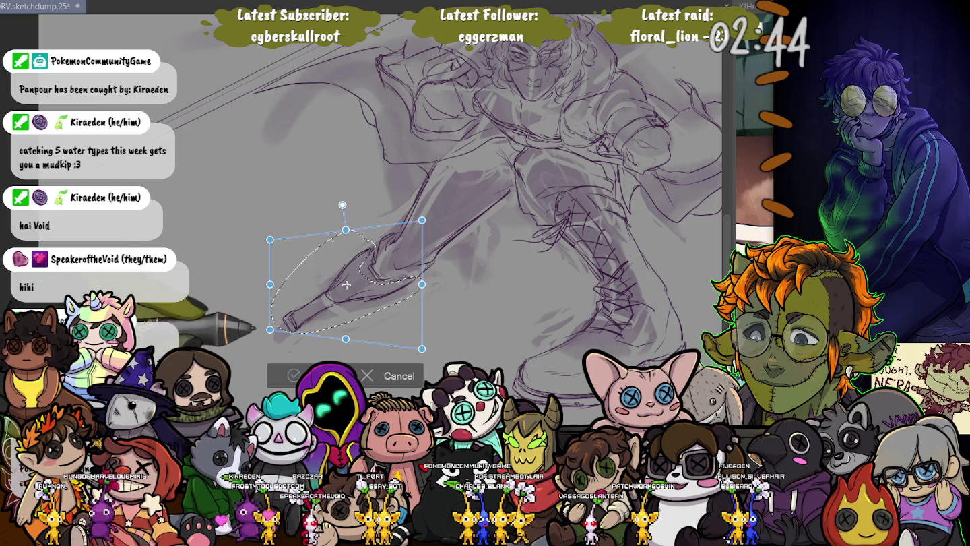
key(Return)
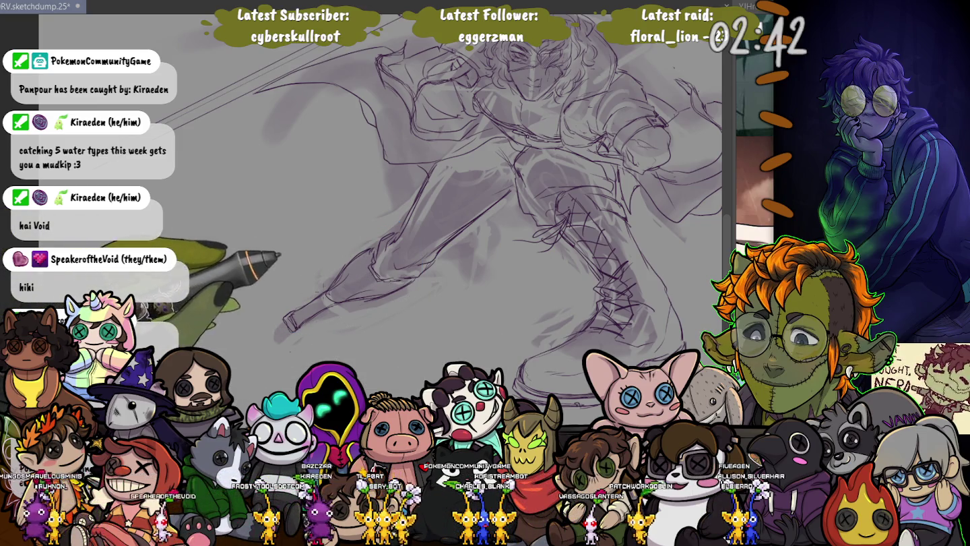
drag(293, 271, 256, 300)
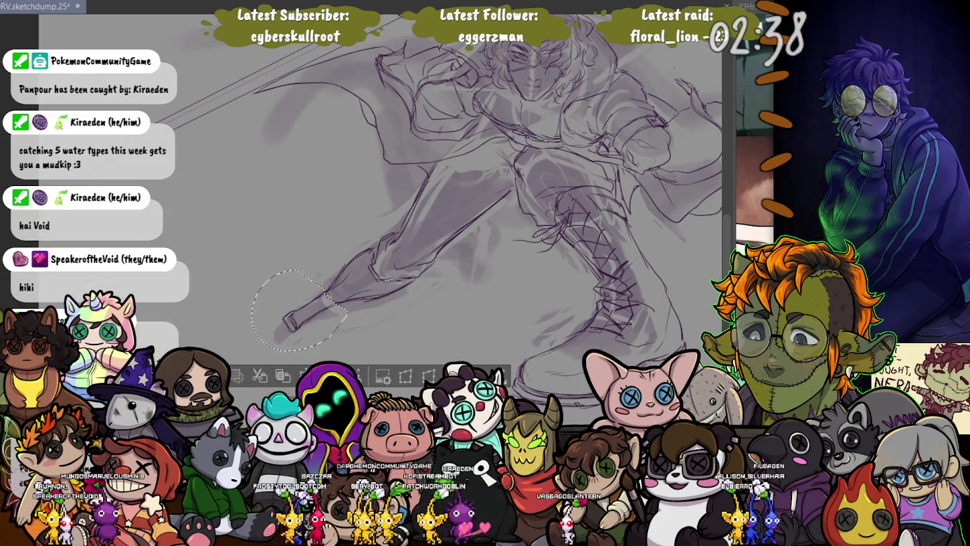
key(ctrl+d)
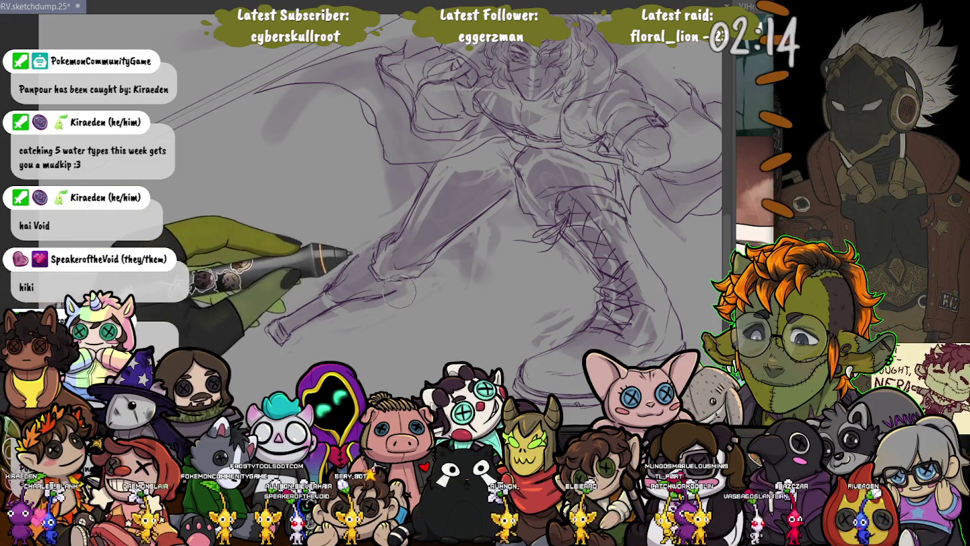
Scale the lassoed lower leg and foot larger, then zoom out to view the whole figure.
drag(314, 231, 315, 232)
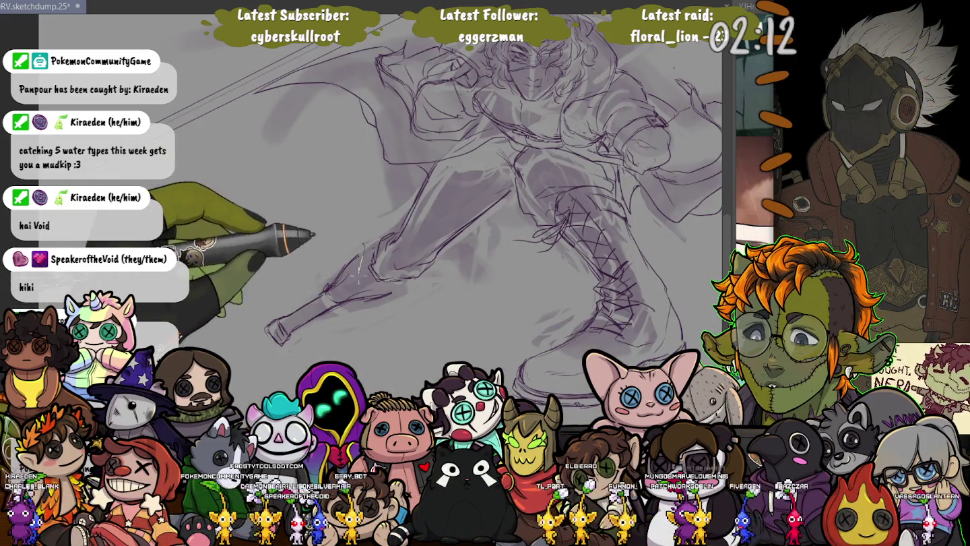
key(ctrl+t)
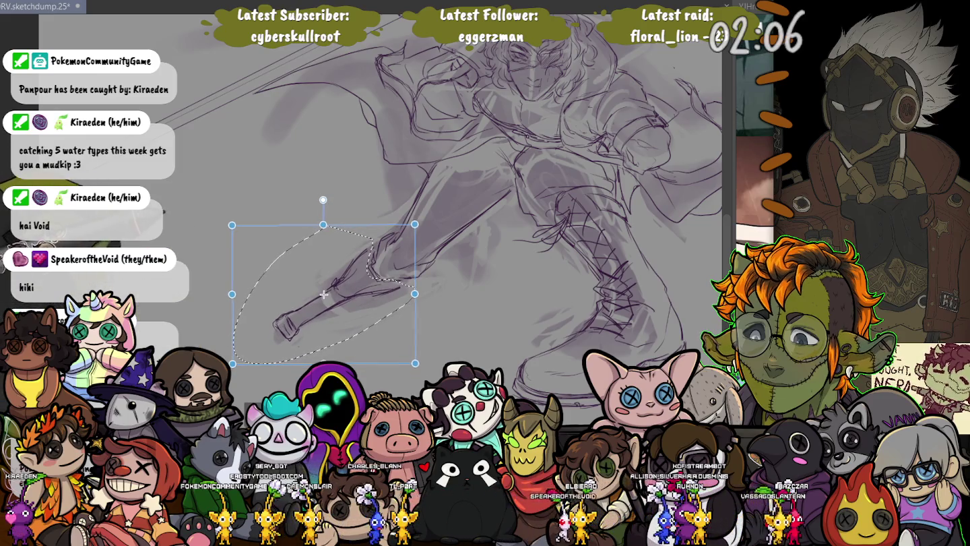
key(Return)
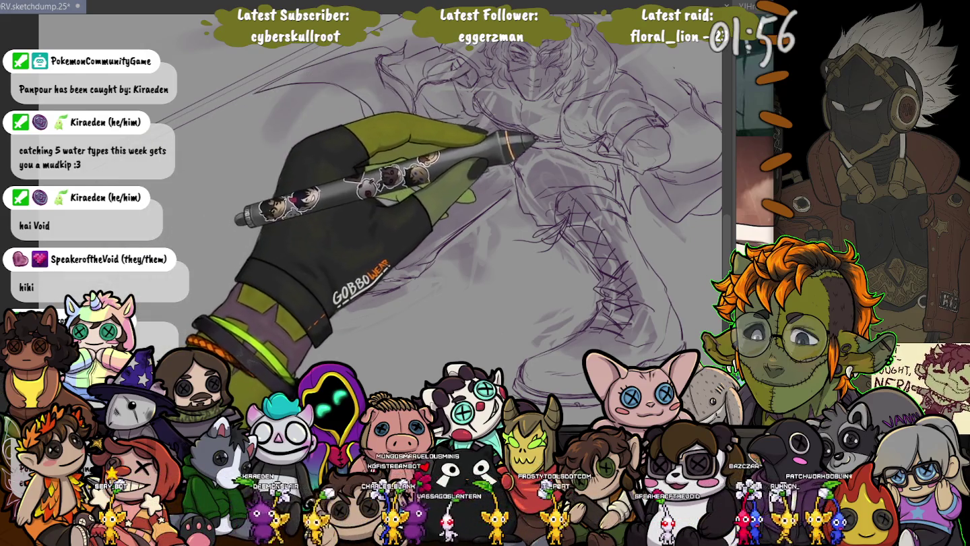
key(ctrl+minus)
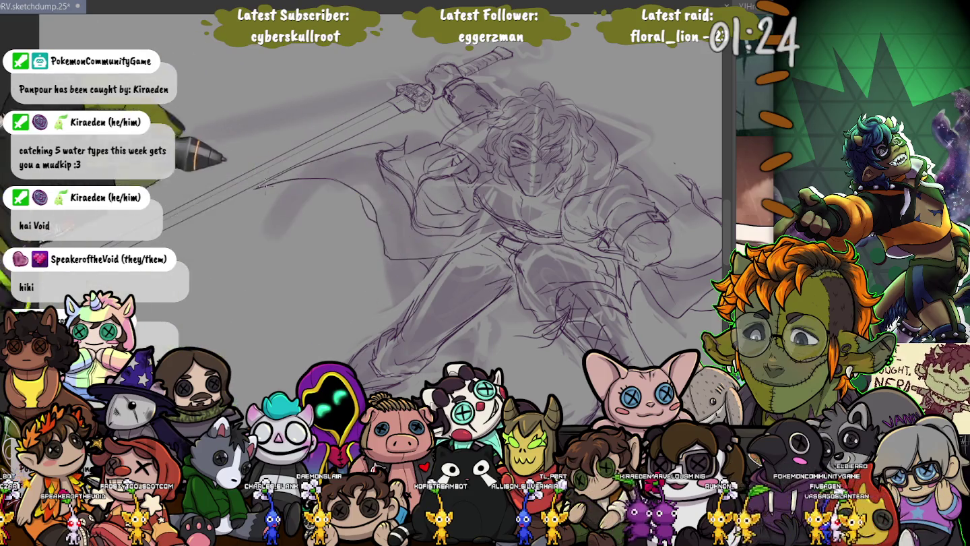
drag(429, 250, 382, 196)
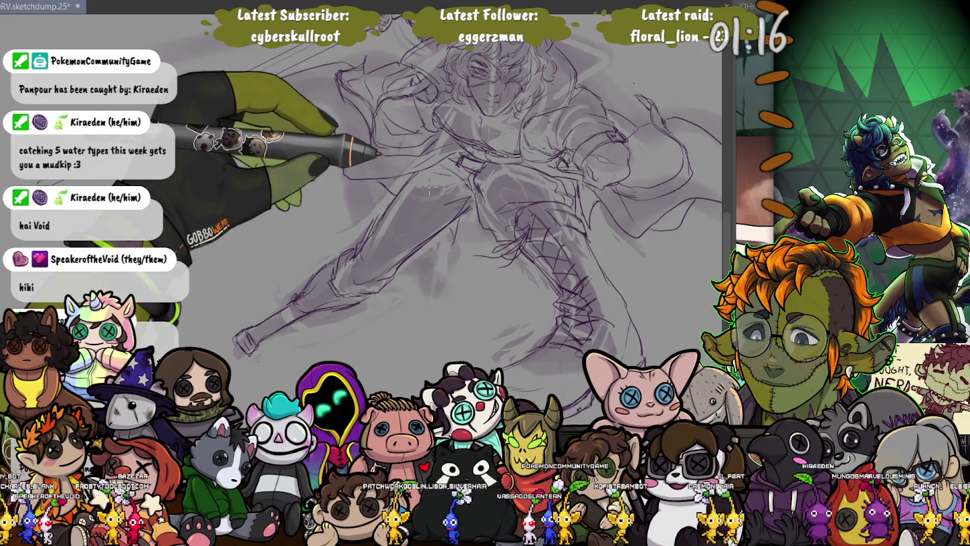
Rotate the canvas and draw a long straight sword blade running down-left from the guard.
key(ctrl+0)
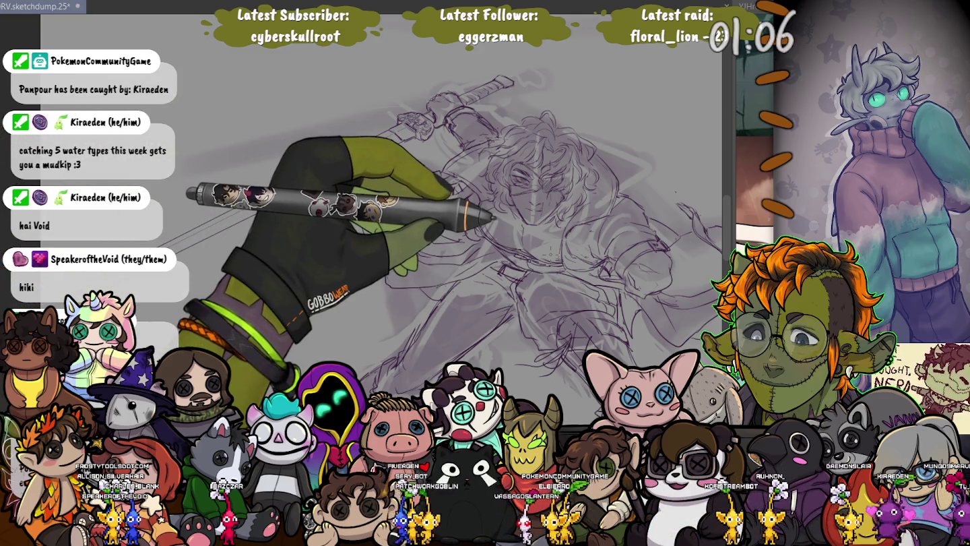
drag(398, 131, 213, 229)
drag(472, 236, 428, 199)
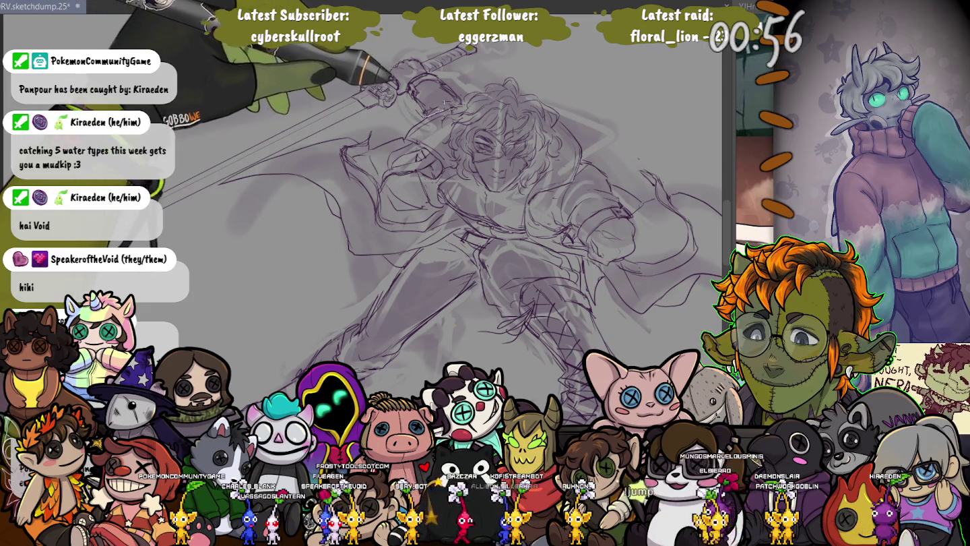
Adjust the view and lasso-select the whole sword and hilt for transforming.
drag(418, 108, 463, 122)
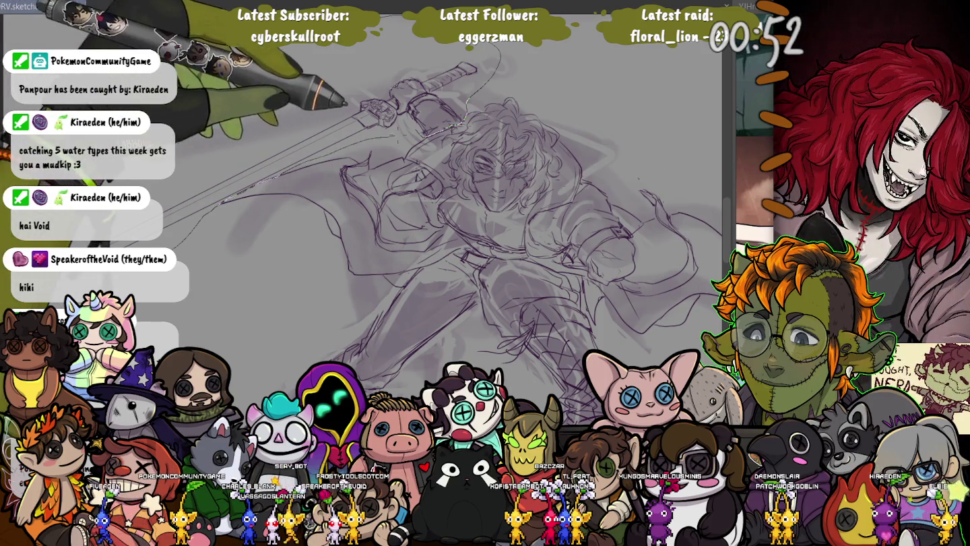
drag(499, 57, 464, 121)
key(ctrl+t)
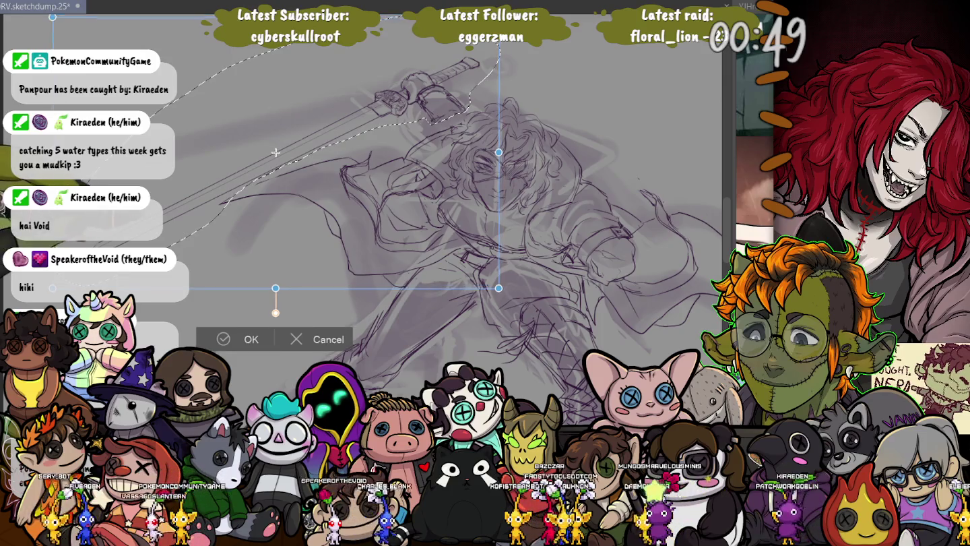
Move the lassoed sword slightly left and down, commit it, deselect, and zoom out.
drag(277, 149, 270, 161)
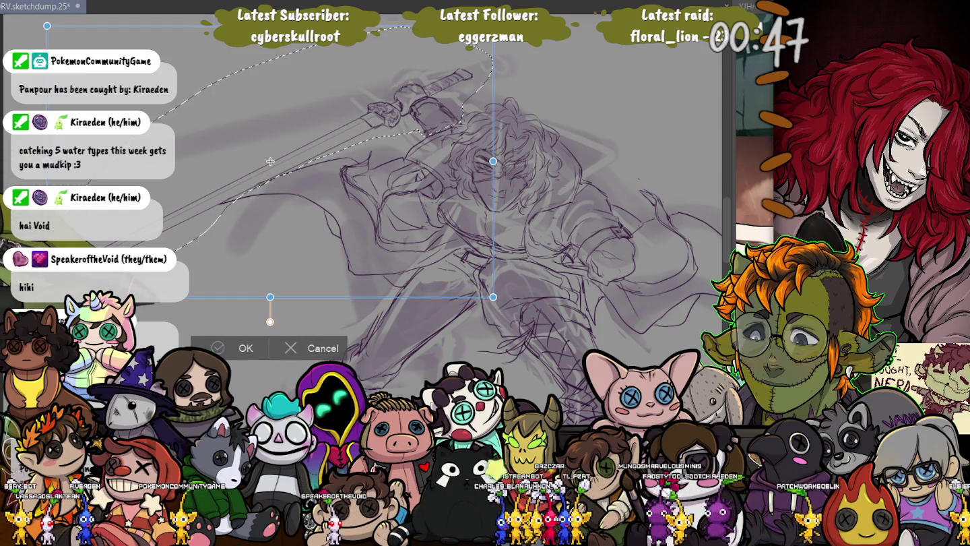
key(Return)
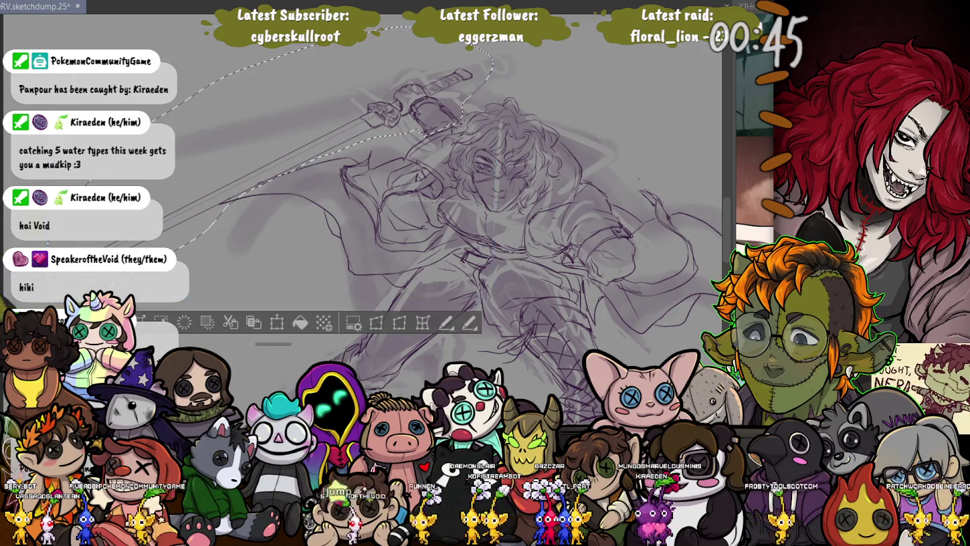
key(ctrl+d)
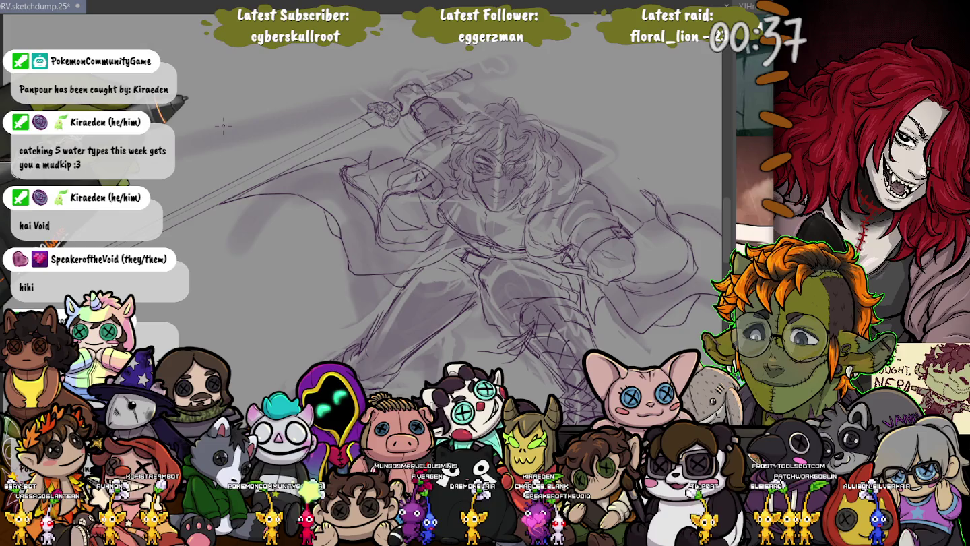
scroll(223, 125, down, 2)
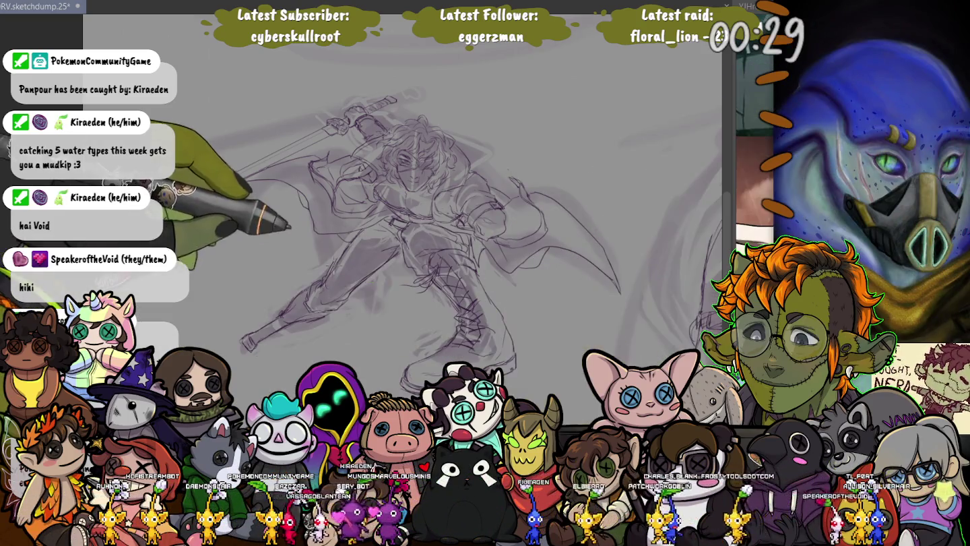
Lasso the lower-left leg, nudge it up and slightly right, deselect, and hide the rough underlayer.
drag(209, 325, 256, 371)
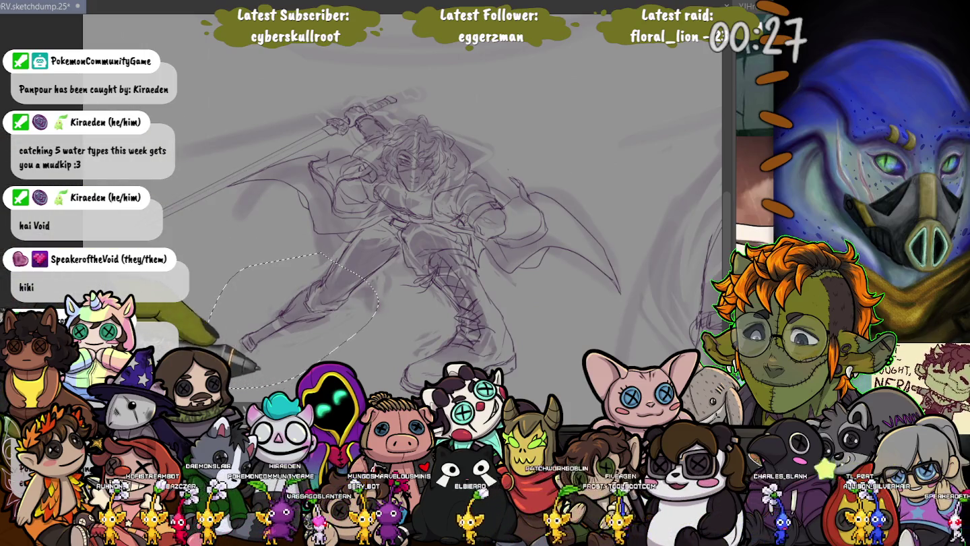
key(ctrl+t)
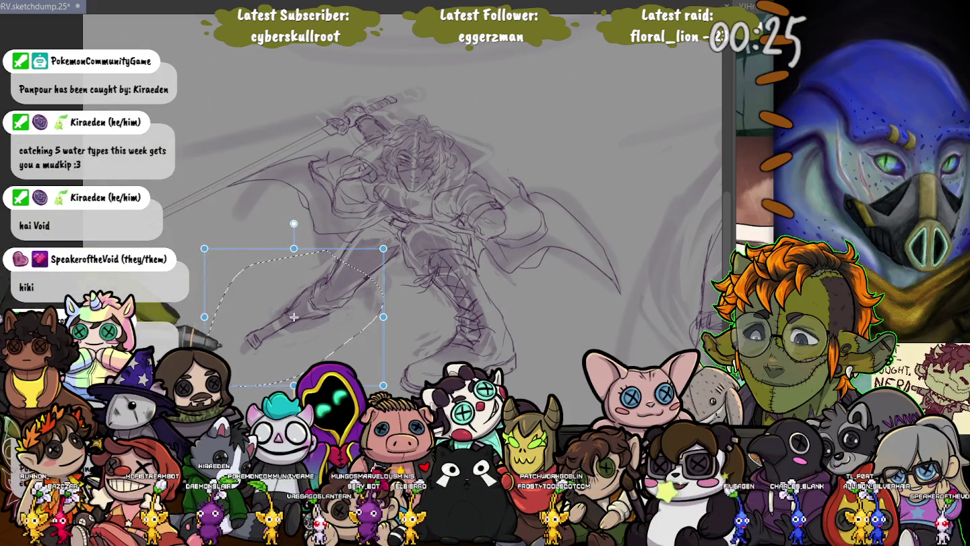
key(Escape)
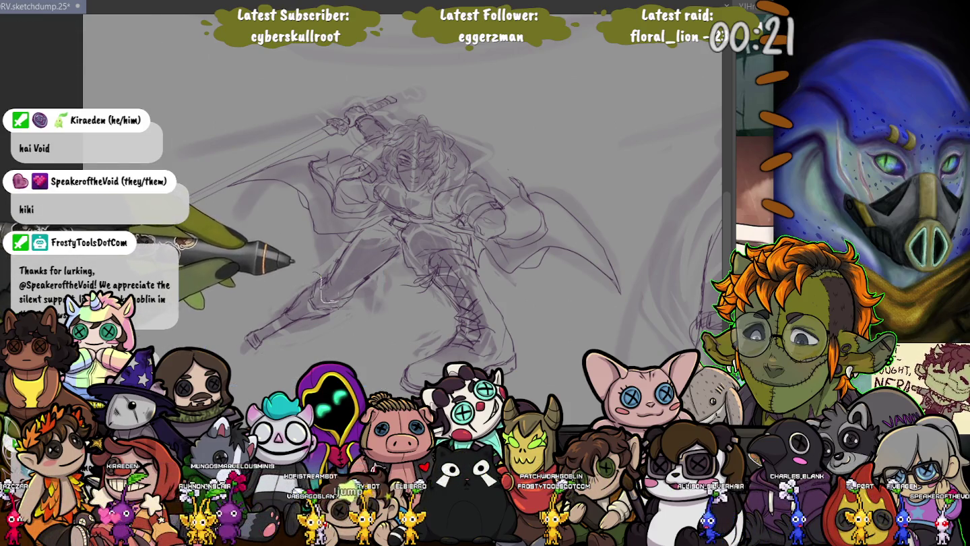
key(ctrl+t)
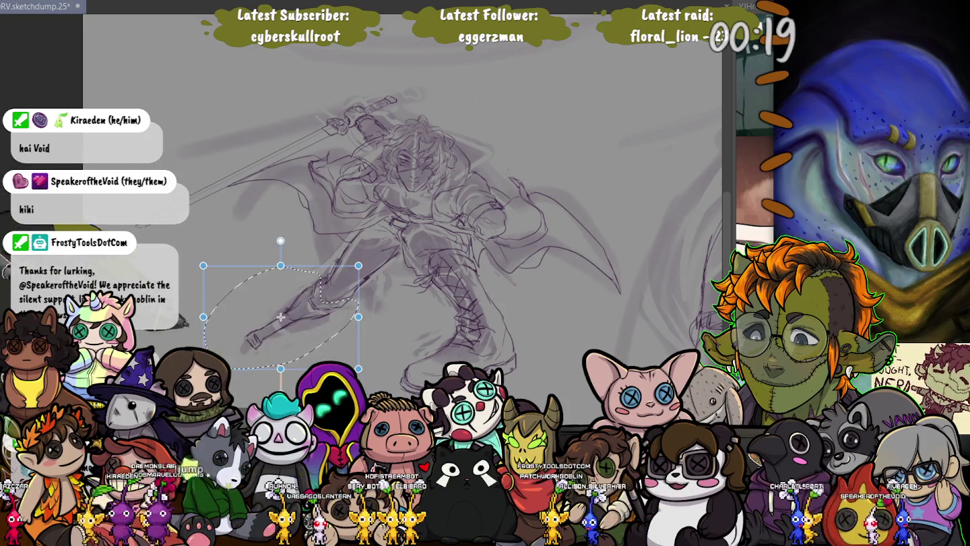
drag(281, 322, 288, 316)
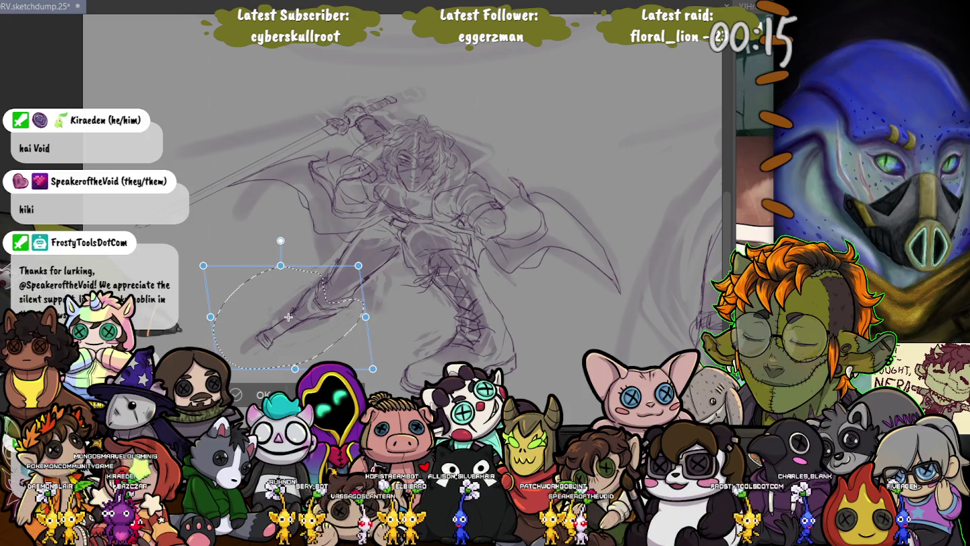
drag(287, 317, 288, 315)
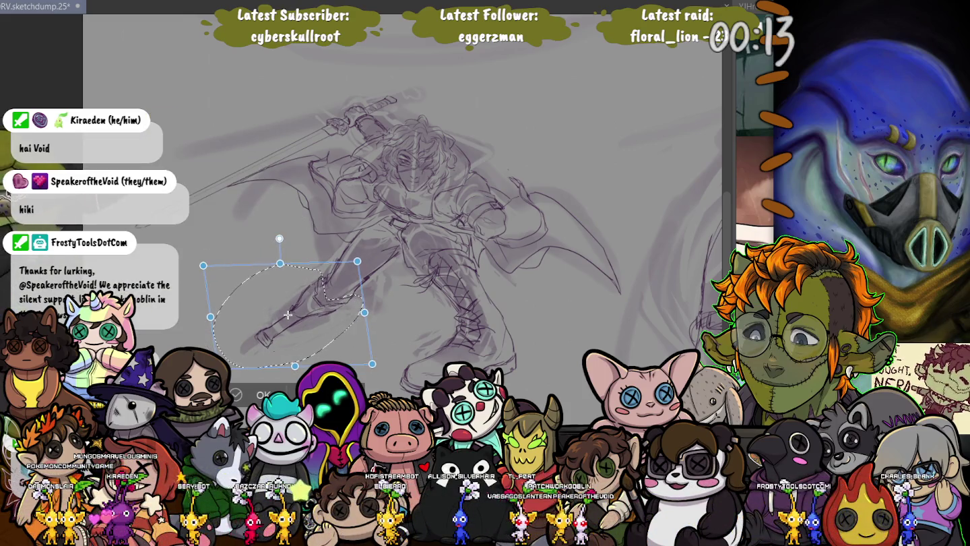
key(ctrl+d)
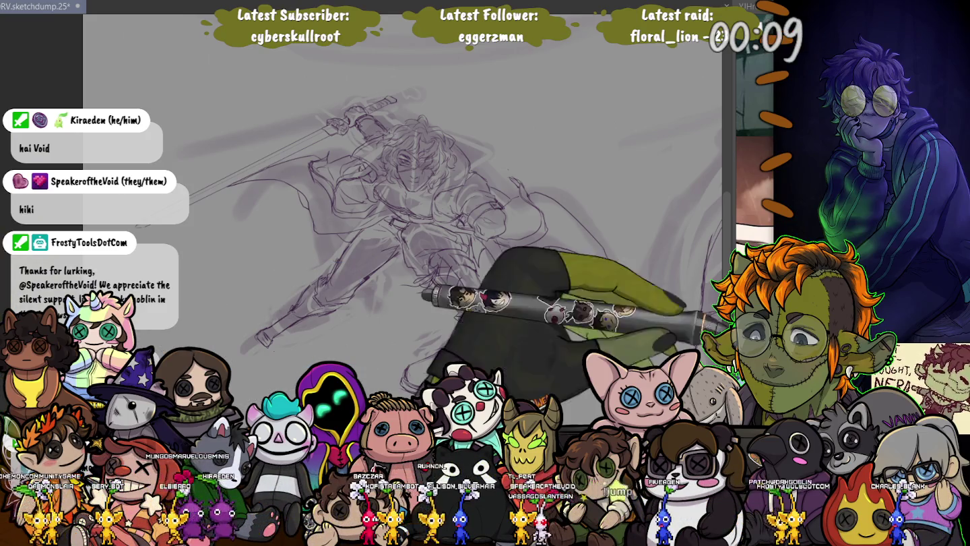
key(Delete)
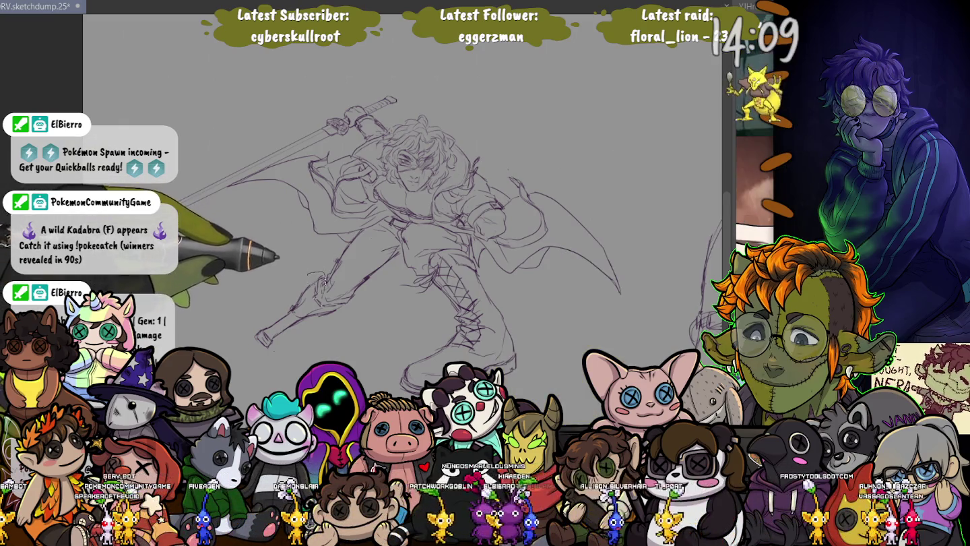
Lasso around the lower-left foot so it can be reworked.
drag(226, 287, 317, 357)
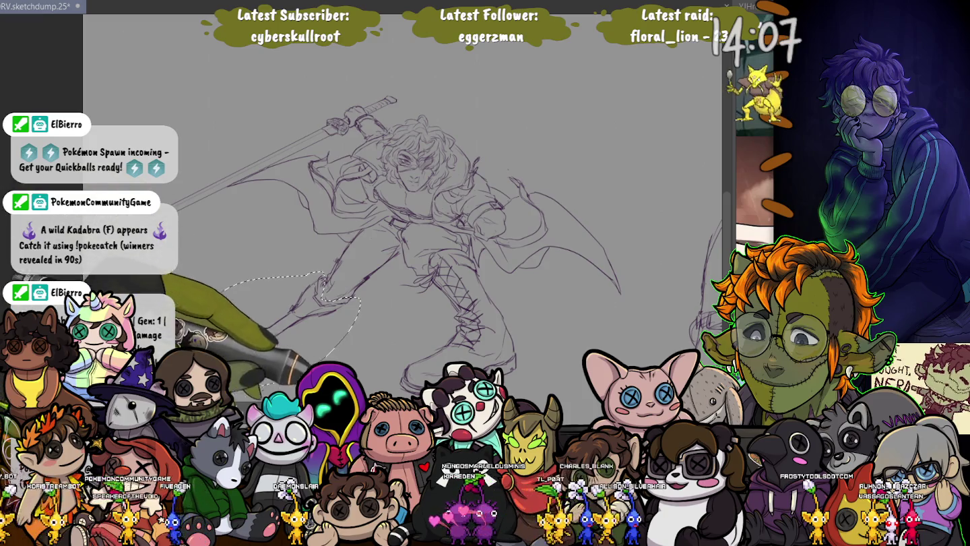
Rotate the lower-left foot and shift it down-left so it angles further outward.
key(ctrl+t)
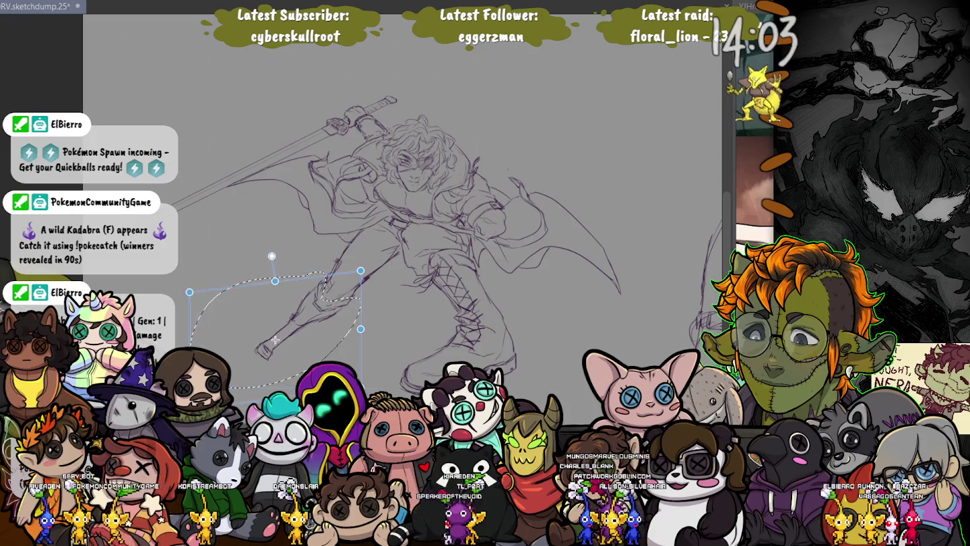
drag(289, 329, 275, 342)
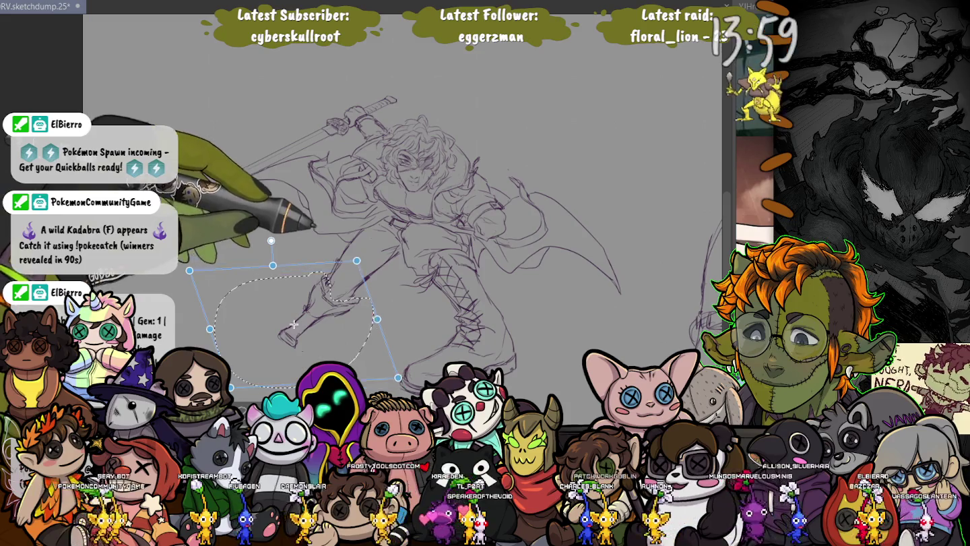
mouse_move(296, 329)
mouse_down()
mouse_move(298, 338)
mouse_move(287, 338)
mouse_up()
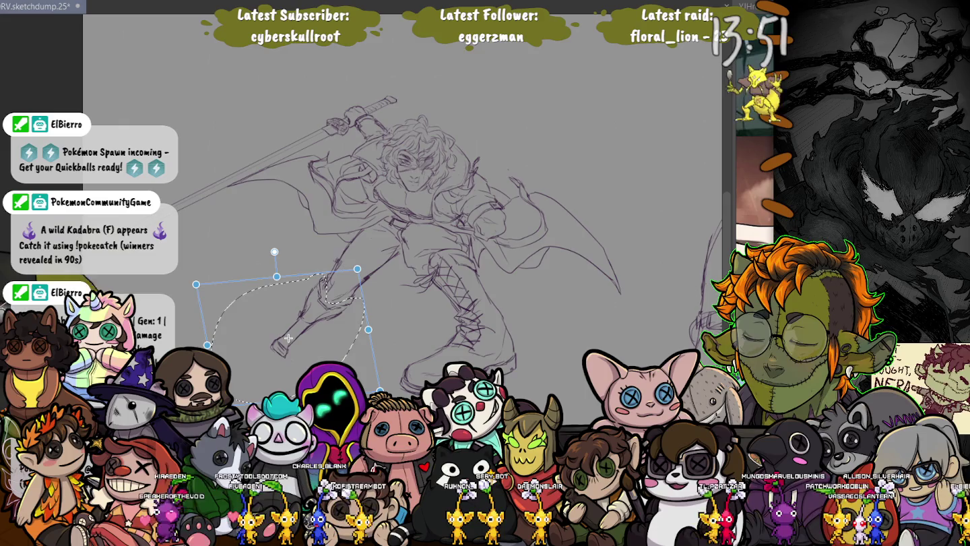
drag(287, 339, 283, 339)
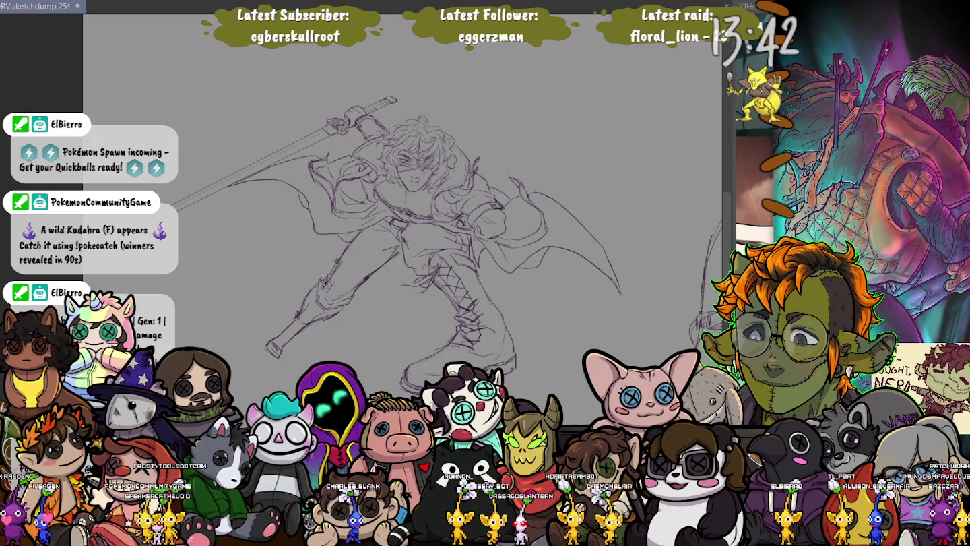
key(ctrl+t)
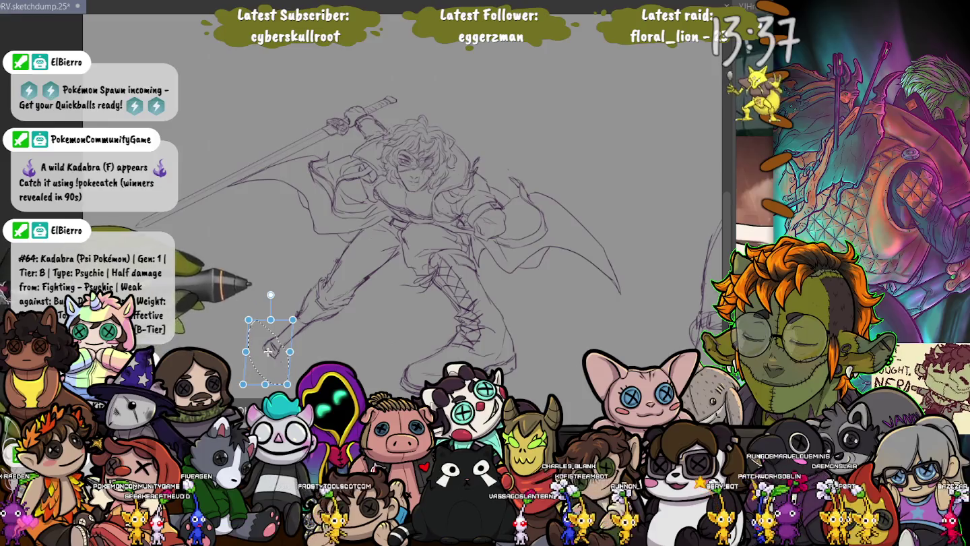
Tilt the foot tip slightly, apply it, then shift the outlined area a few pixels right.
drag(268, 351, 268, 360)
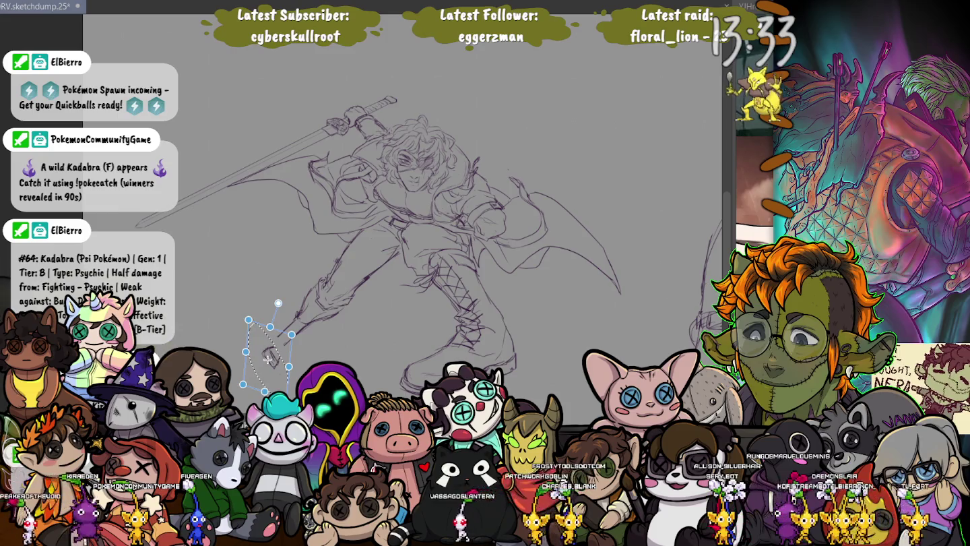
key(Return)
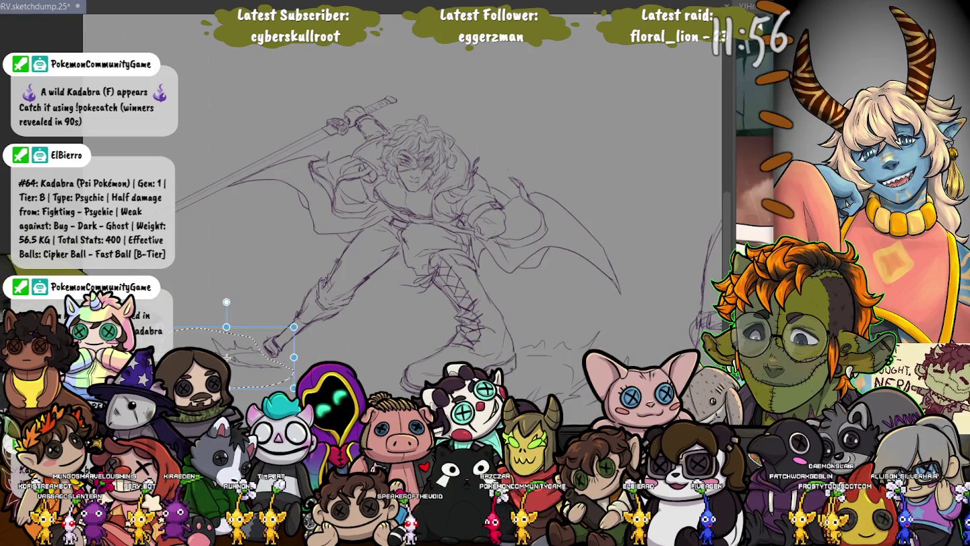
drag(225, 351, 230, 351)
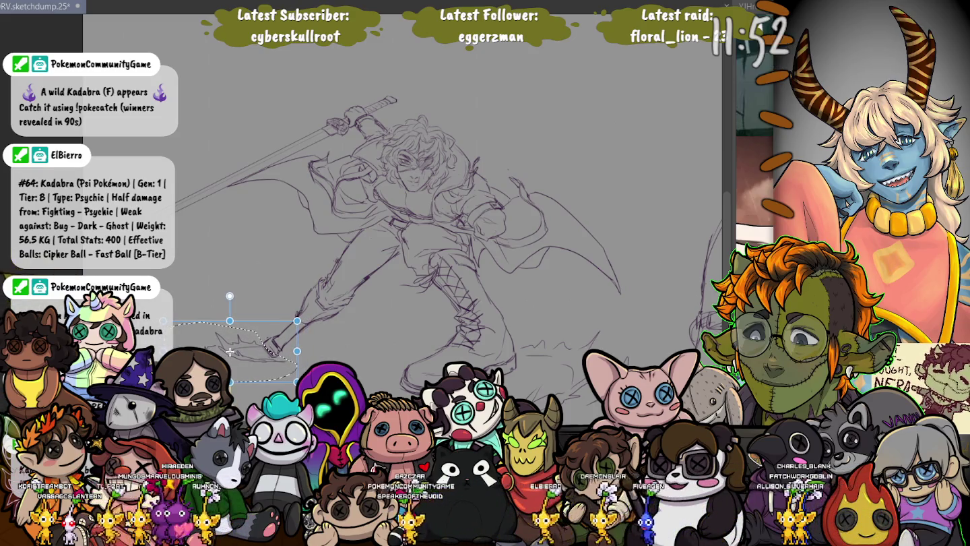
Apply the small rightward shift, deselect the foot area, and save the sketch.
key(Return)
key(ctrl+d)
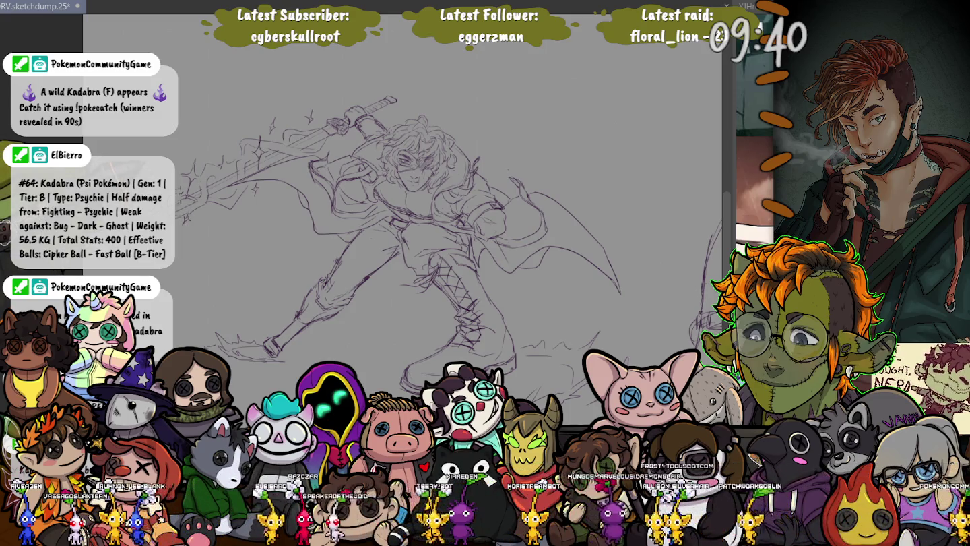
key(ctrl+s)
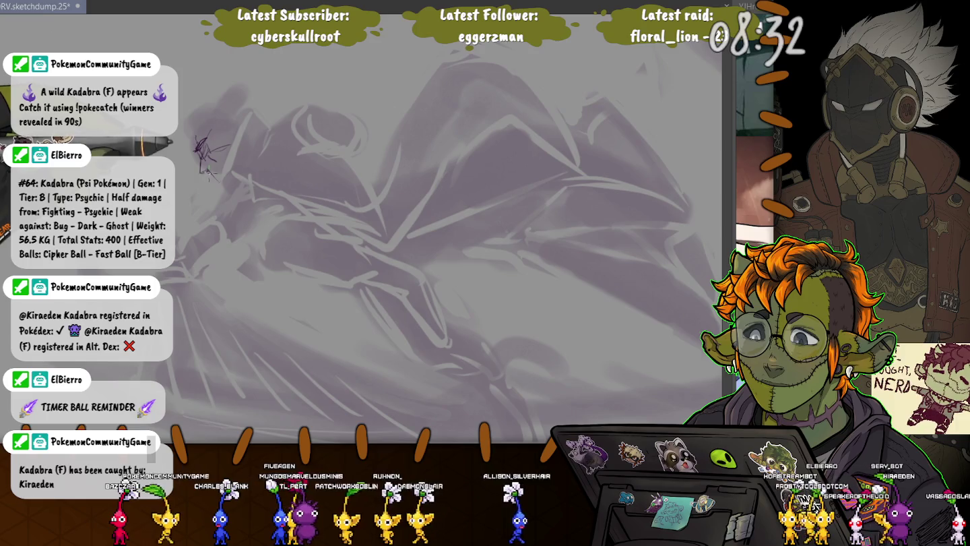
Zoom in on the small purple face sketch at the canvas's upper left.
scroll(238, 235, up, 5)
scroll(239, 235, up, 2)
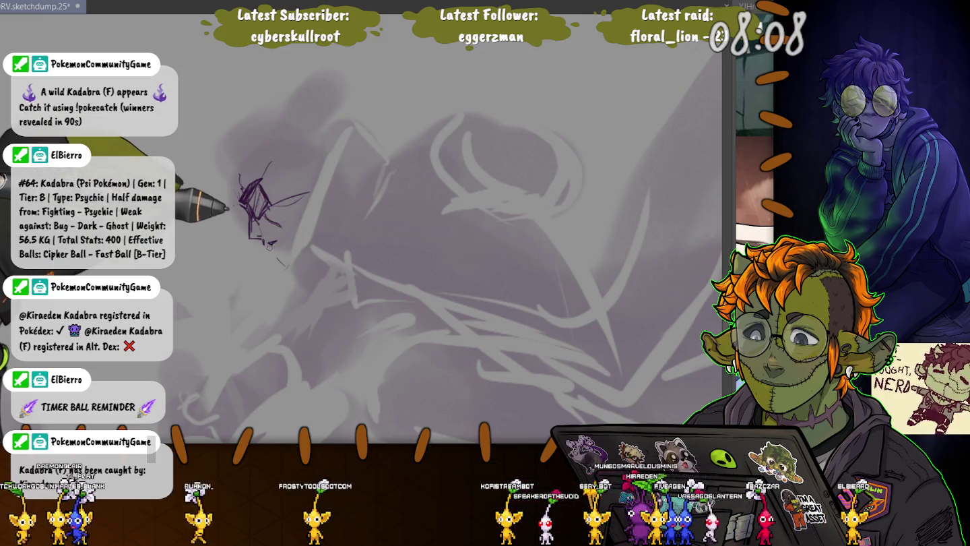
Sketch lips and jaw, undo the bad jaw, redraw the profile, and outline the back of the head.
mouse_move(274, 256)
mouse_down()
mouse_move(286, 266)
mouse_move(293, 255)
mouse_up()
drag(311, 210, 291, 261)
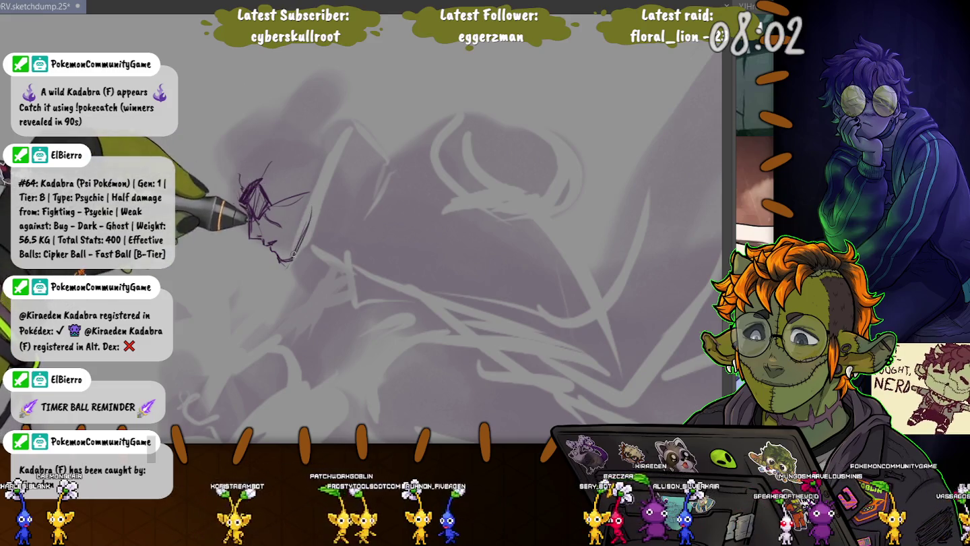
key(ctrl+z)
key(ctrl+z)
key(ctrl+z)
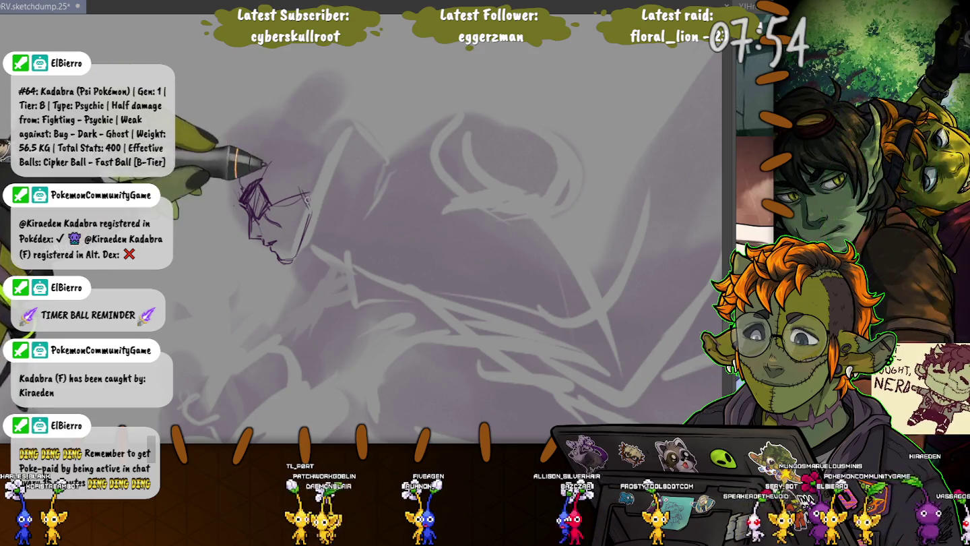
mouse_move(282, 162)
mouse_down()
mouse_move(266, 198)
mouse_move(261, 176)
mouse_move(305, 216)
mouse_up()
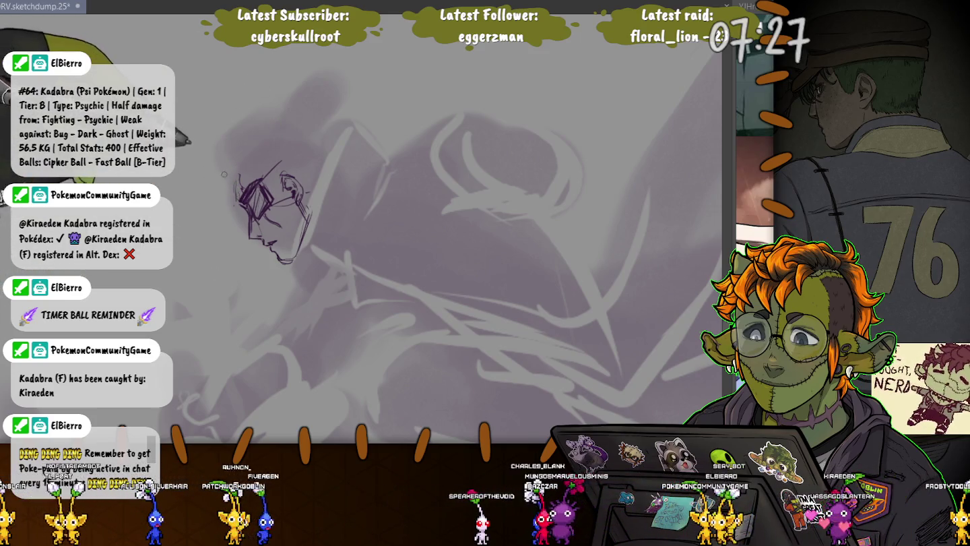
drag(232, 166, 209, 171)
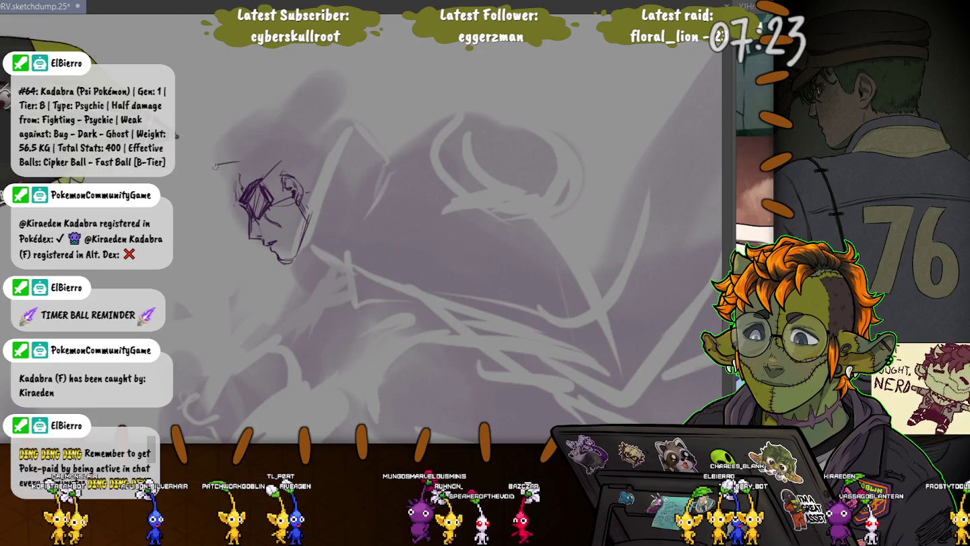
mouse_move(213, 178)
mouse_down()
mouse_move(232, 192)
mouse_move(232, 179)
mouse_move(299, 194)
mouse_up()
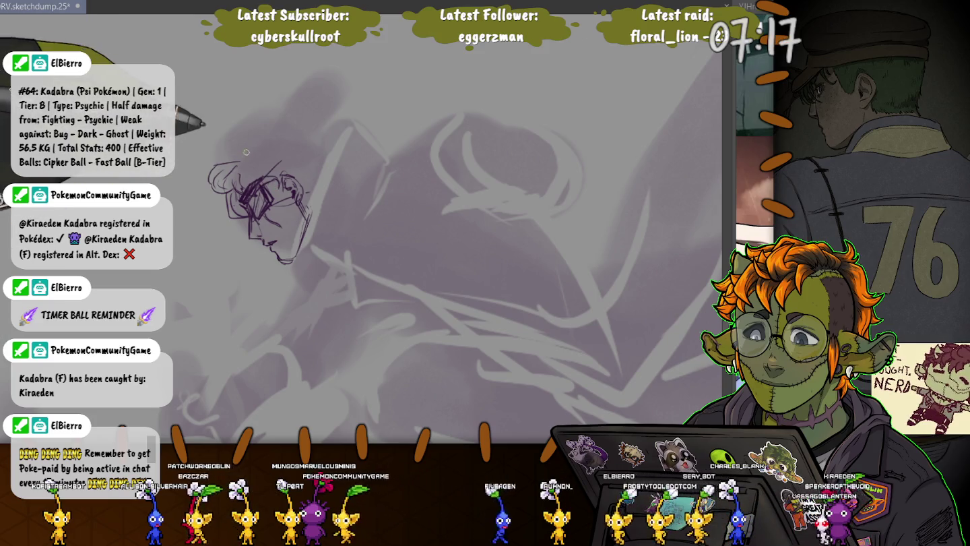
Change the brush size and sketch curly hair across the top and left of the head.
key(e)
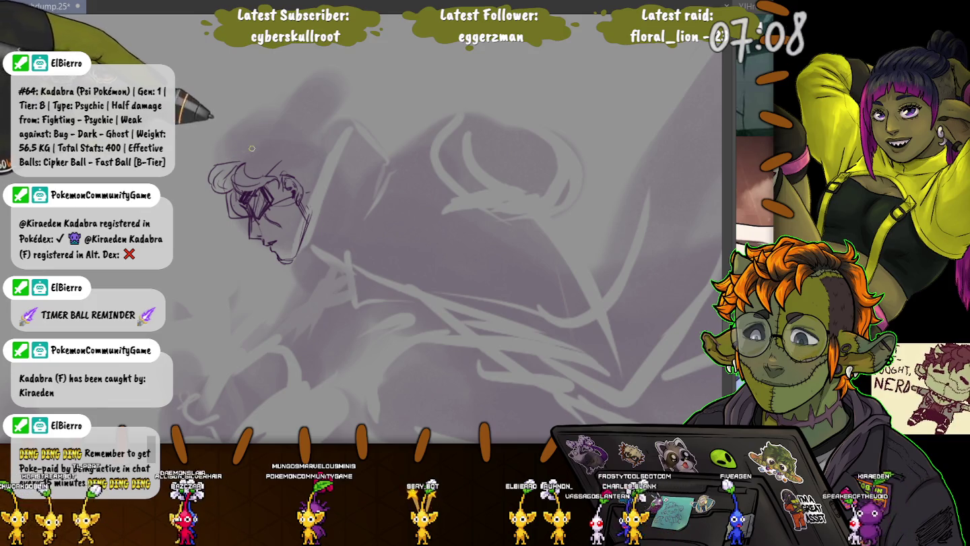
drag(252, 148, 226, 151)
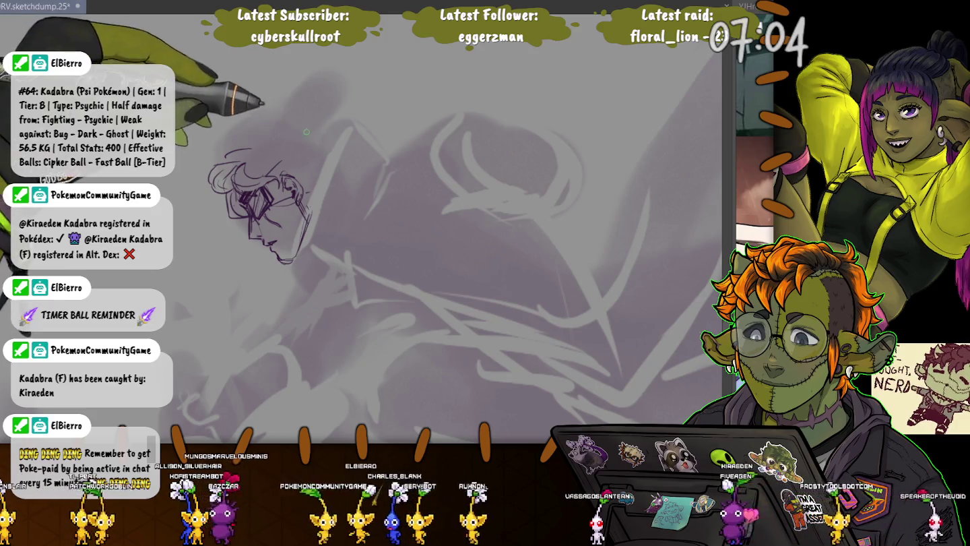
drag(293, 124, 334, 145)
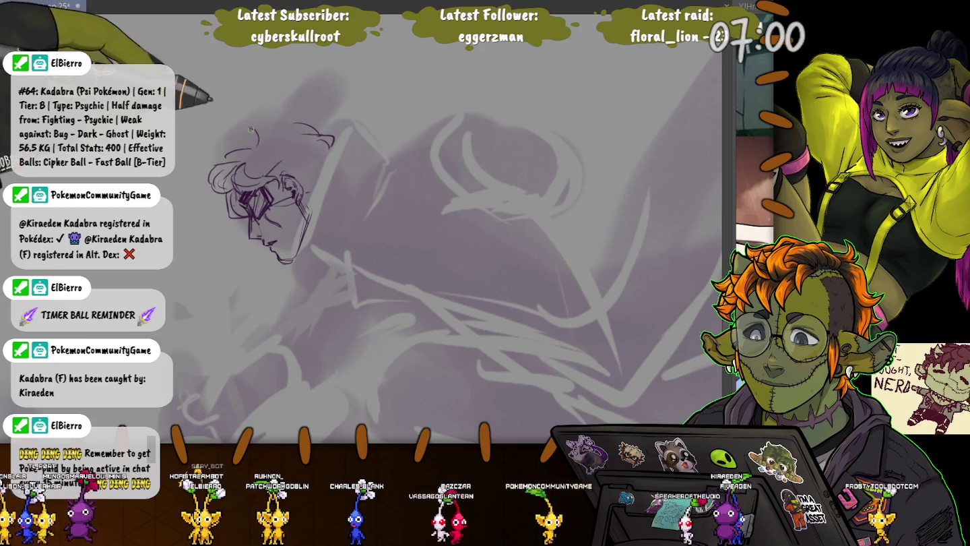
mouse_move(244, 138)
mouse_down()
mouse_move(290, 119)
mouse_move(269, 118)
mouse_up()
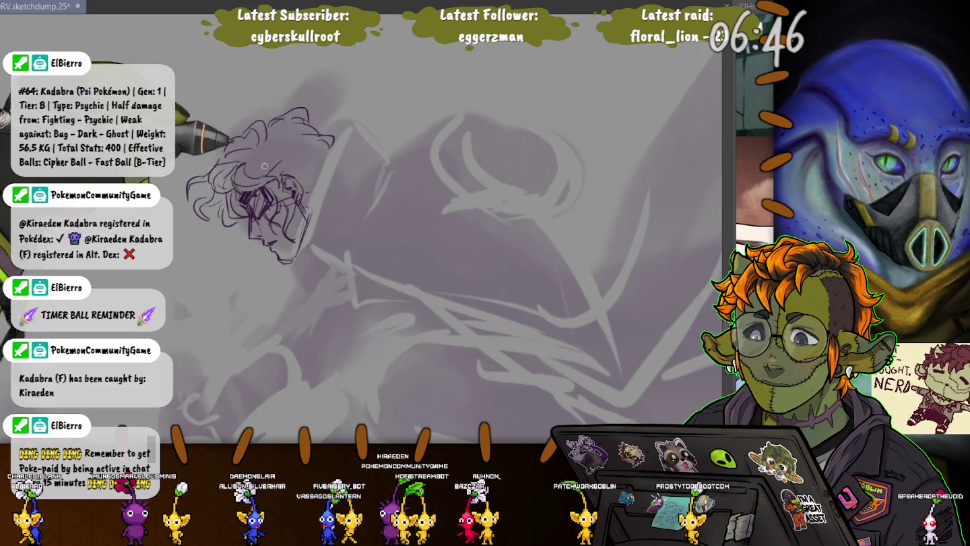
drag(202, 202, 243, 161)
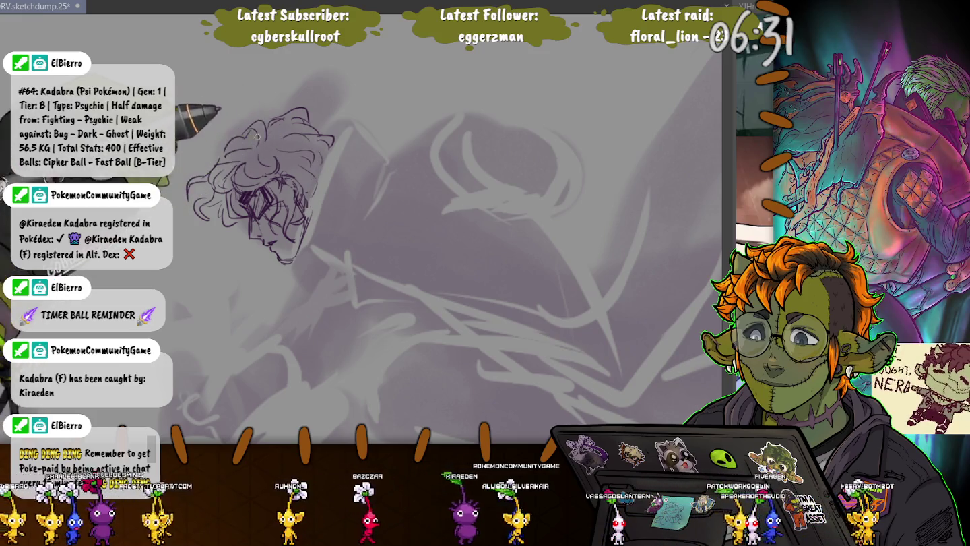
drag(208, 165, 190, 199)
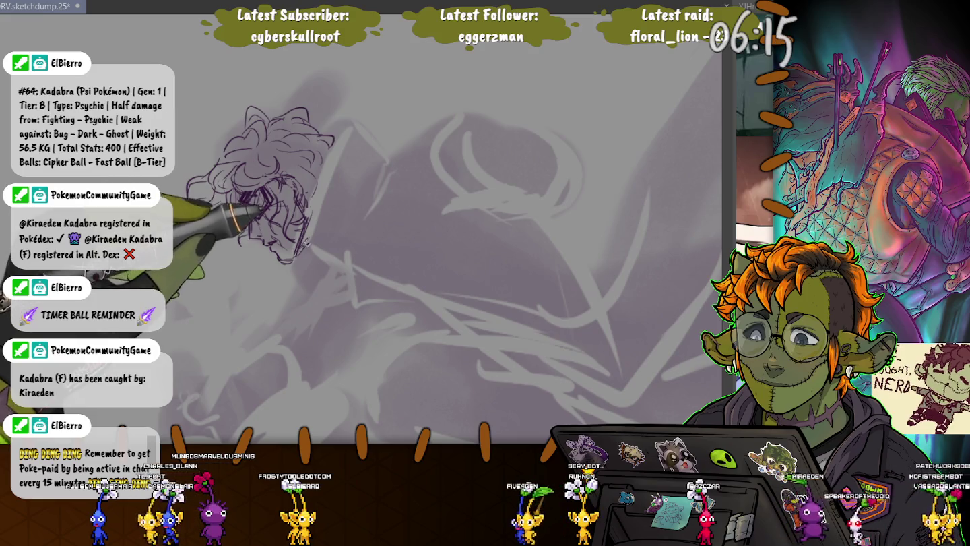
drag(337, 223, 307, 205)
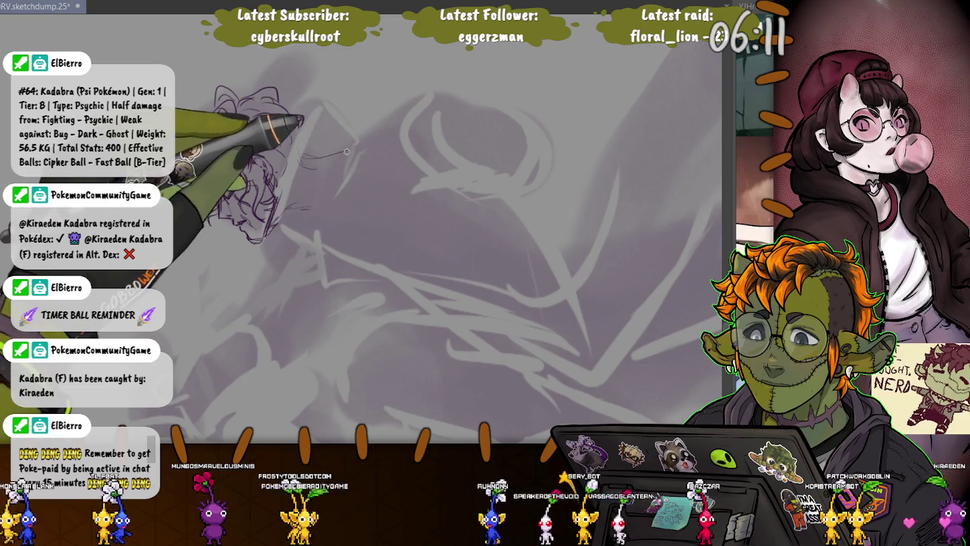
drag(347, 149, 300, 232)
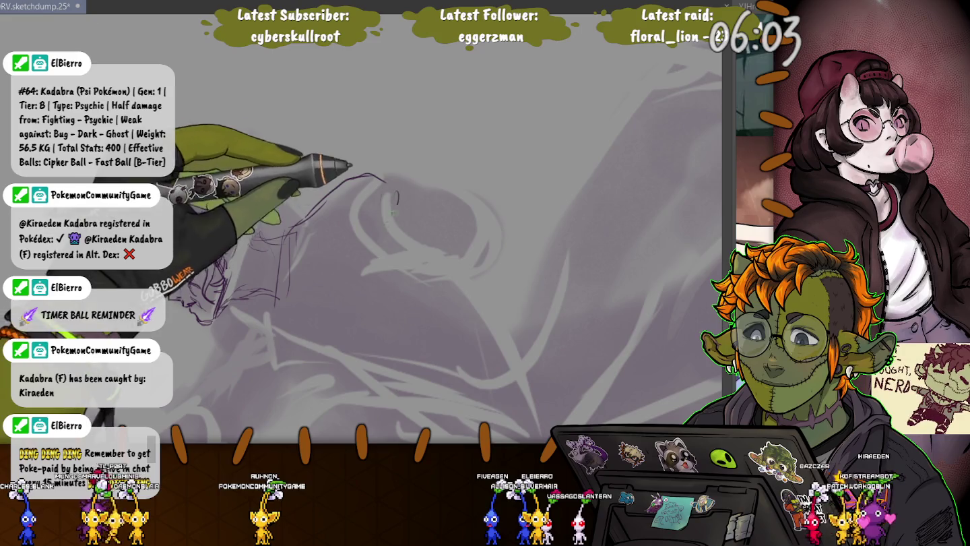
Draw the curved shoulder arcs and jaw lines beside the head.
drag(313, 210, 374, 237)
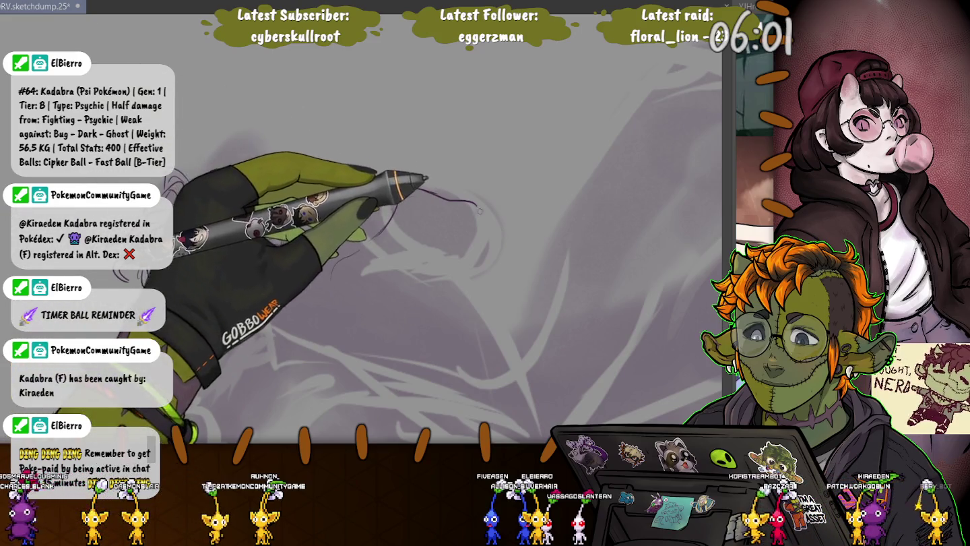
drag(397, 189, 465, 257)
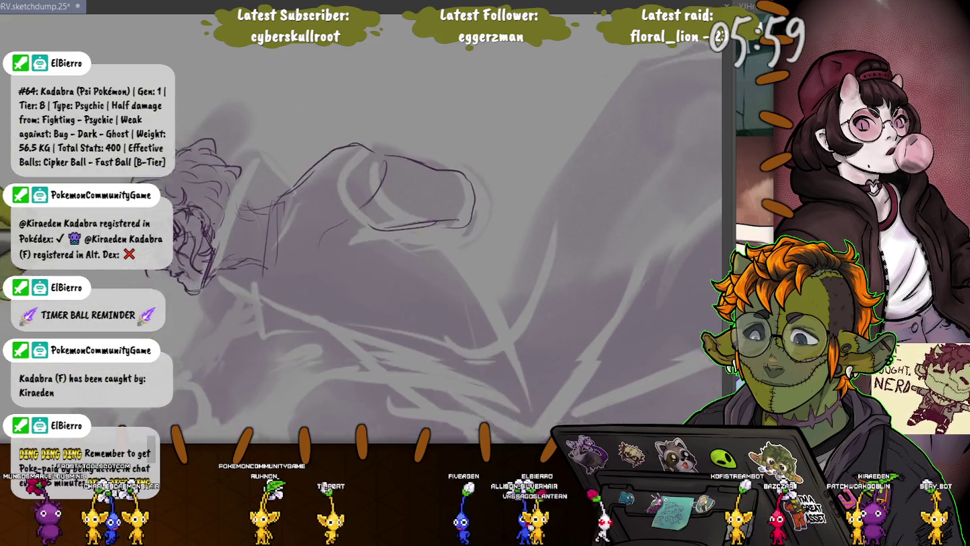
drag(404, 270, 364, 162)
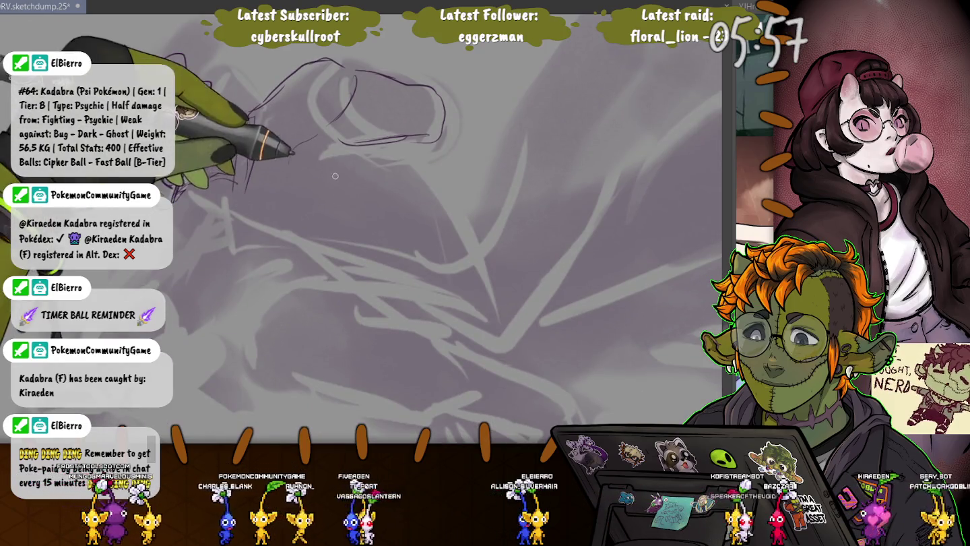
drag(340, 194, 322, 157)
drag(289, 115, 251, 202)
drag(347, 161, 271, 233)
drag(202, 224, 282, 251)
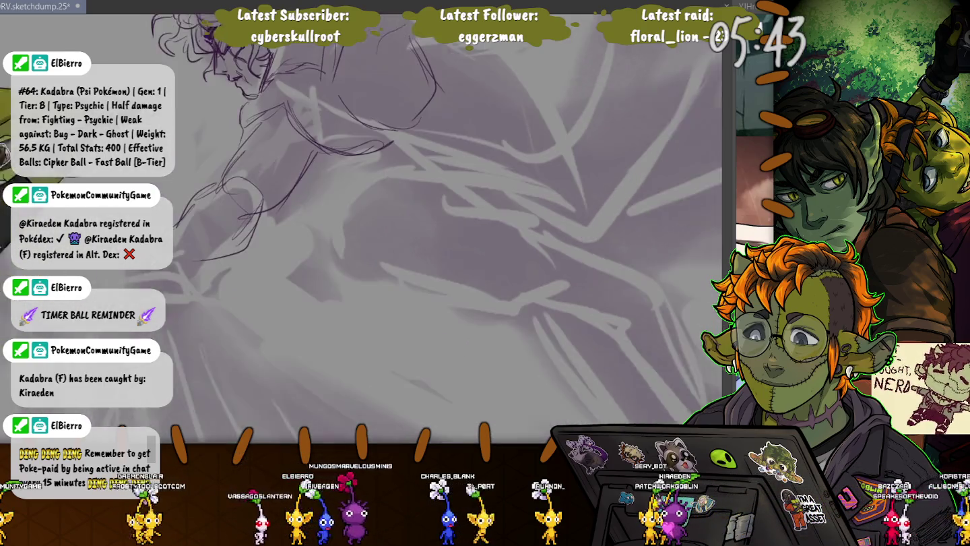
Rotate the canvas and sketch the arm reaching down-left.
drag(337, 235, 377, 195)
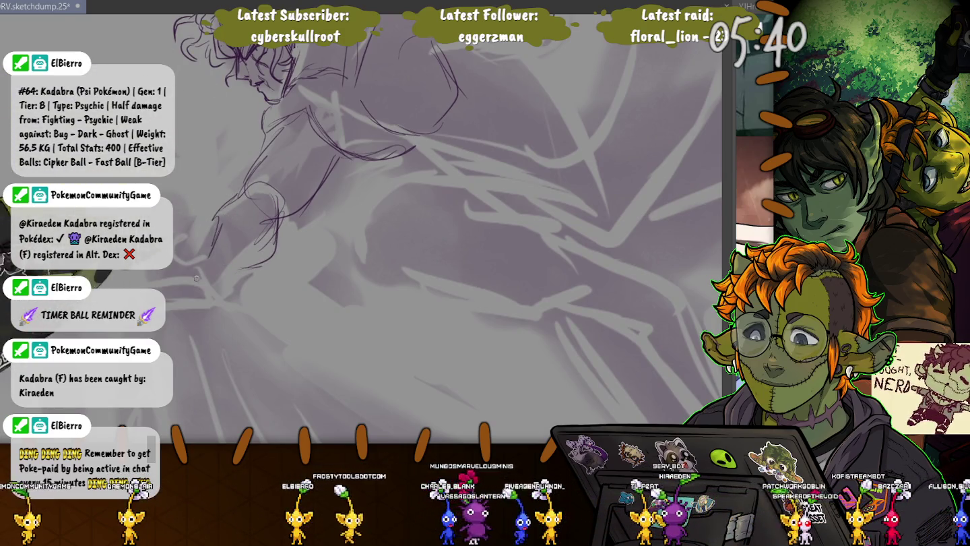
drag(229, 195, 203, 290)
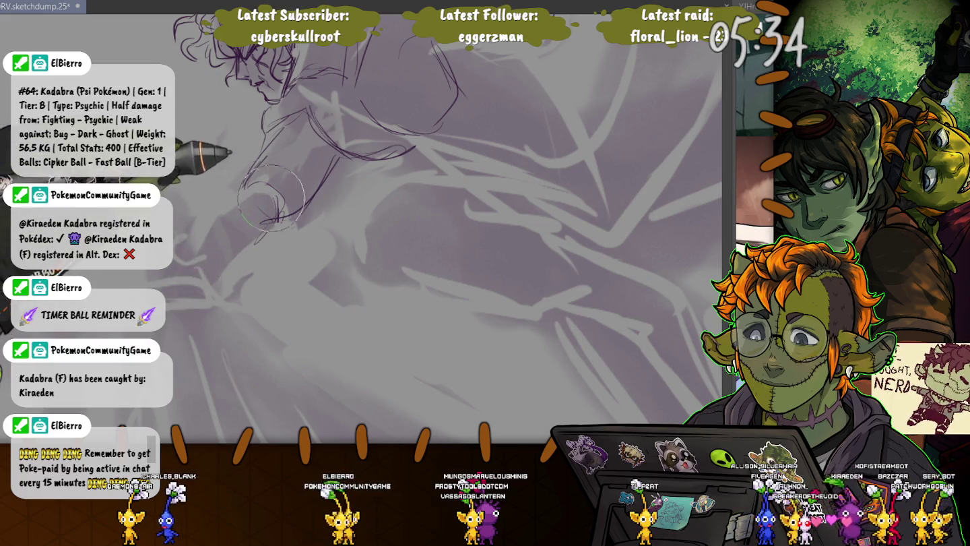
drag(188, 242, 210, 225)
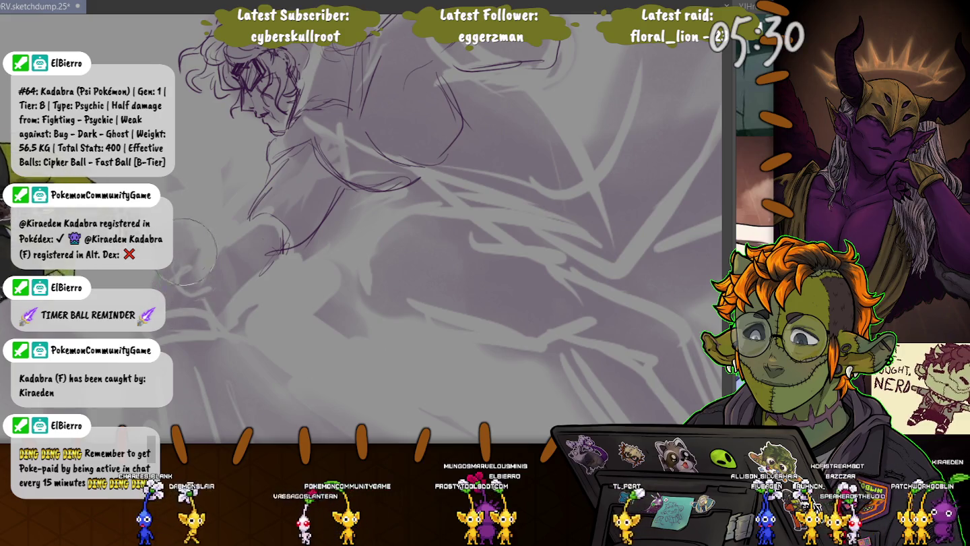
drag(270, 202, 317, 195)
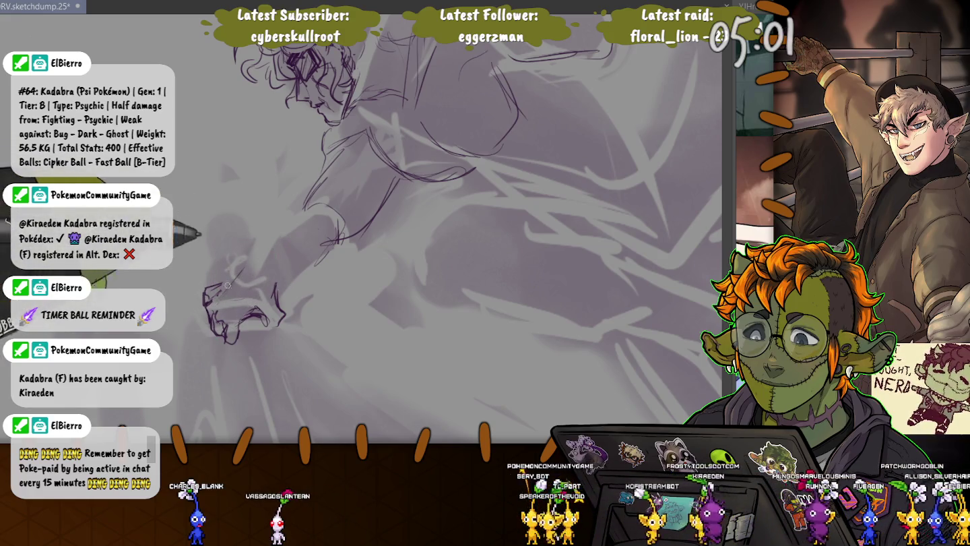
Erase stray hand strokes and redraw the clenched fist with knuckle lines.
drag(214, 288, 242, 262)
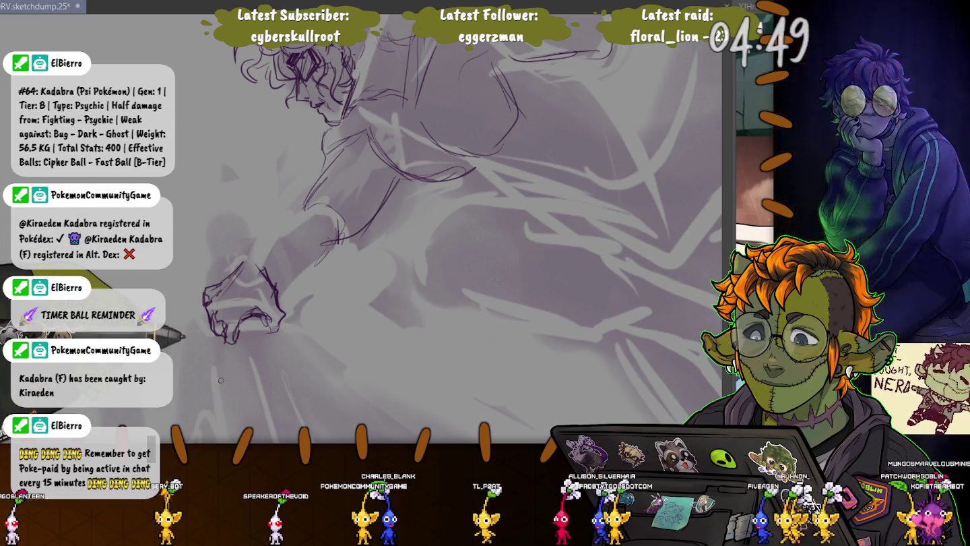
drag(271, 313, 283, 305)
key(e)
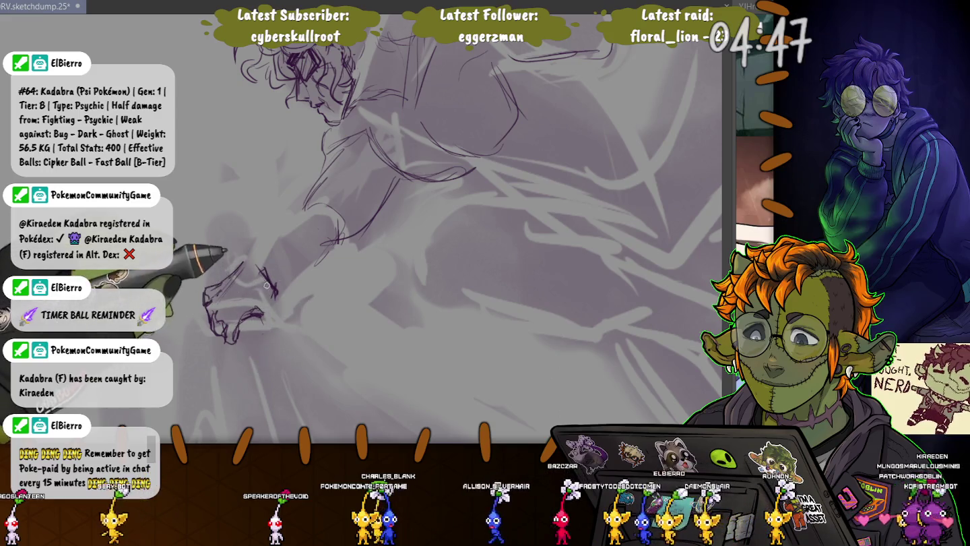
drag(205, 290, 263, 313)
drag(270, 279, 268, 331)
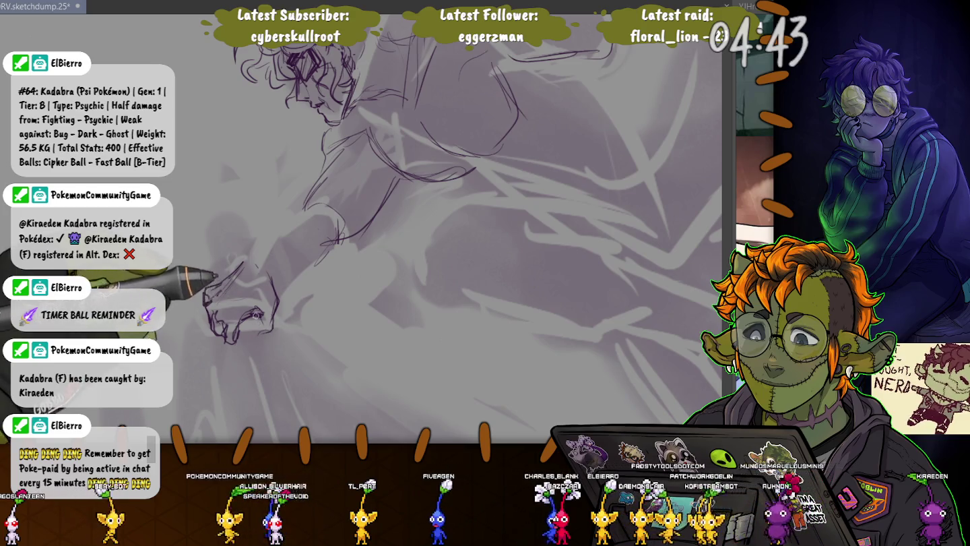
drag(206, 300, 263, 290)
drag(258, 324, 226, 317)
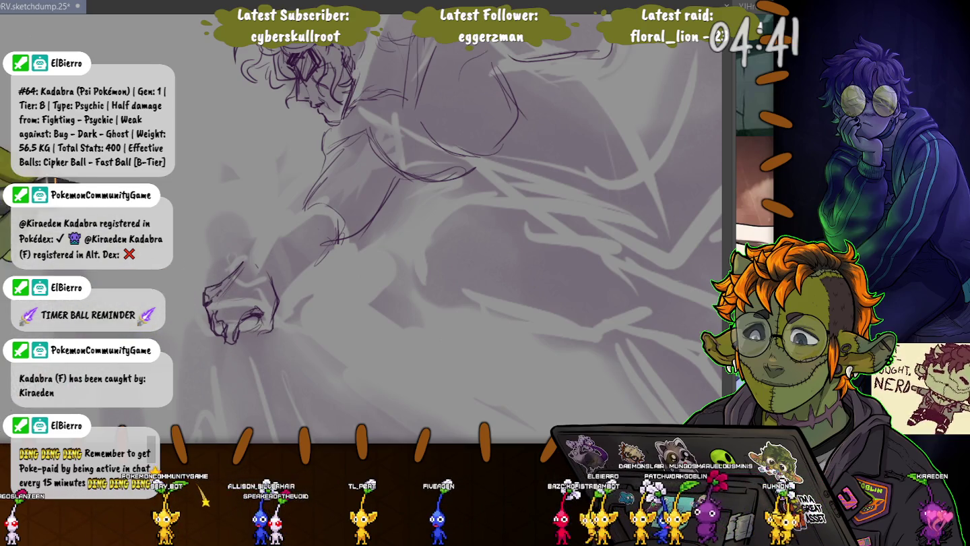
scroll(445, 229, up, 2)
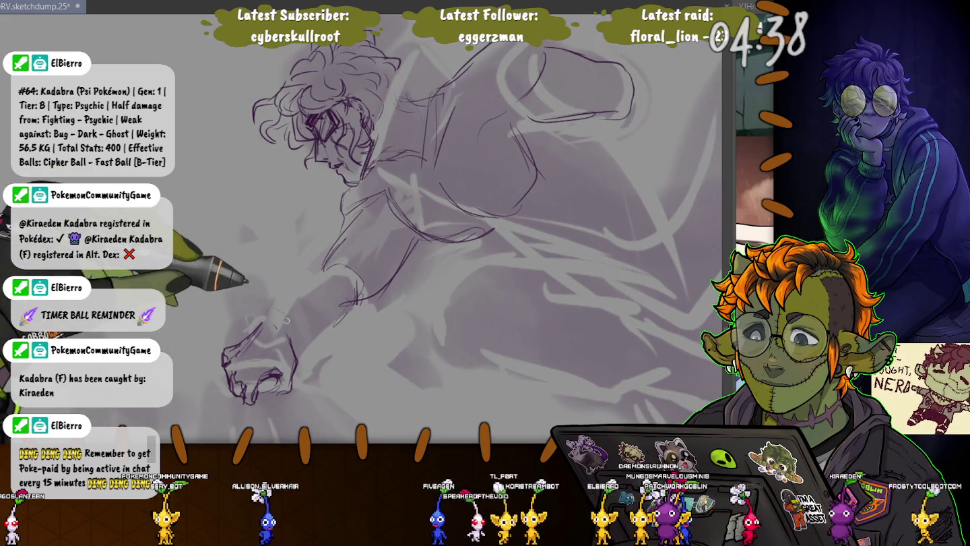
drag(275, 295, 266, 304)
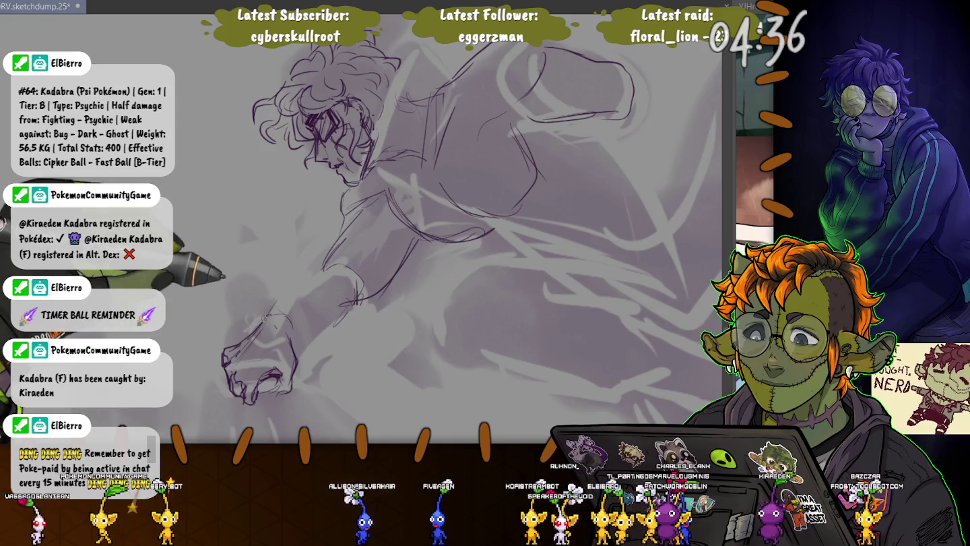
Connect the forearm line to the fist, then lasso and shift both down-right.
mouse_move(277, 268)
mouse_down()
mouse_move(315, 240)
mouse_move(294, 92)
mouse_up()
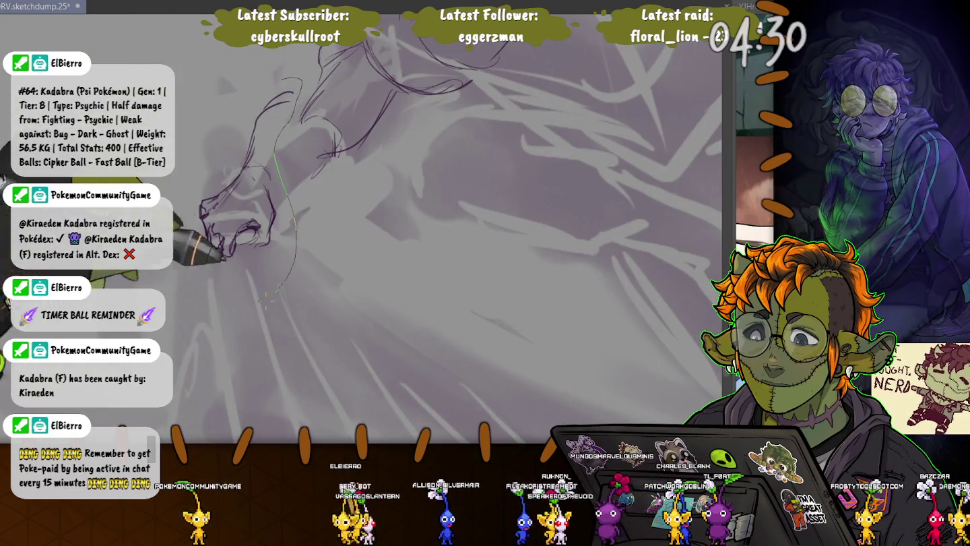
drag(196, 100, 201, 312)
key(ctrl+t)
drag(229, 222, 236, 251)
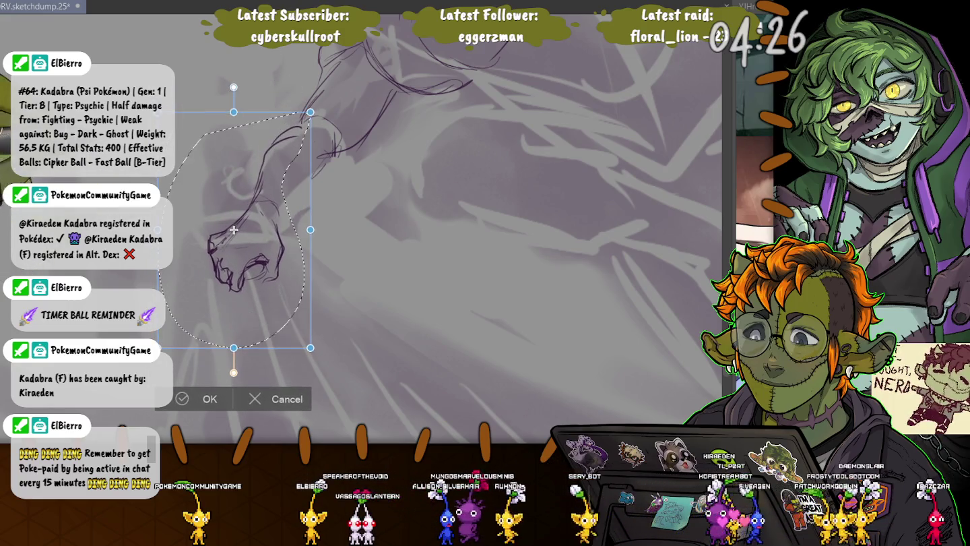
Commit the arm-and-fist move down-right and reset the canvas rotation.
key(Return)
drag(231, 224, 306, 335)
key(ctrl+t)
scroll(309, 305, down, 1)
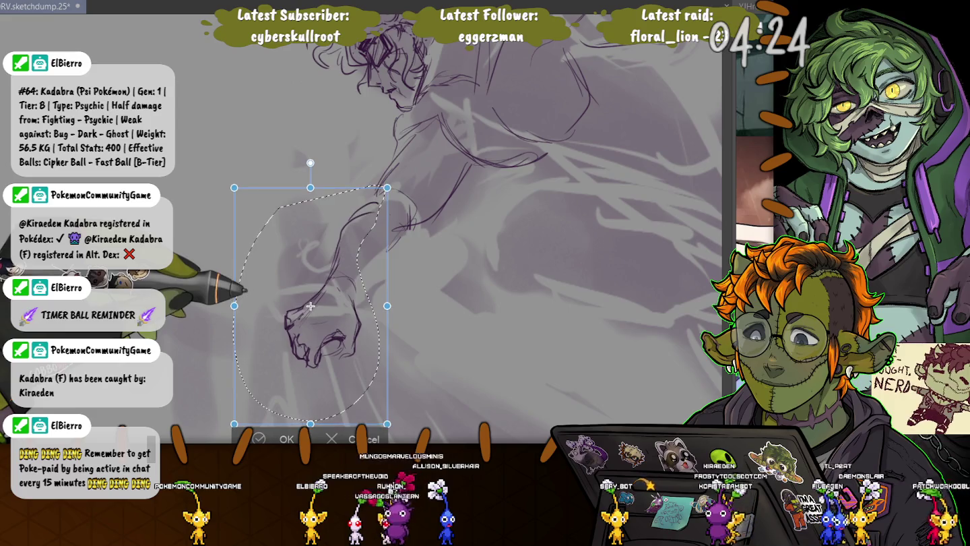
key(Return)
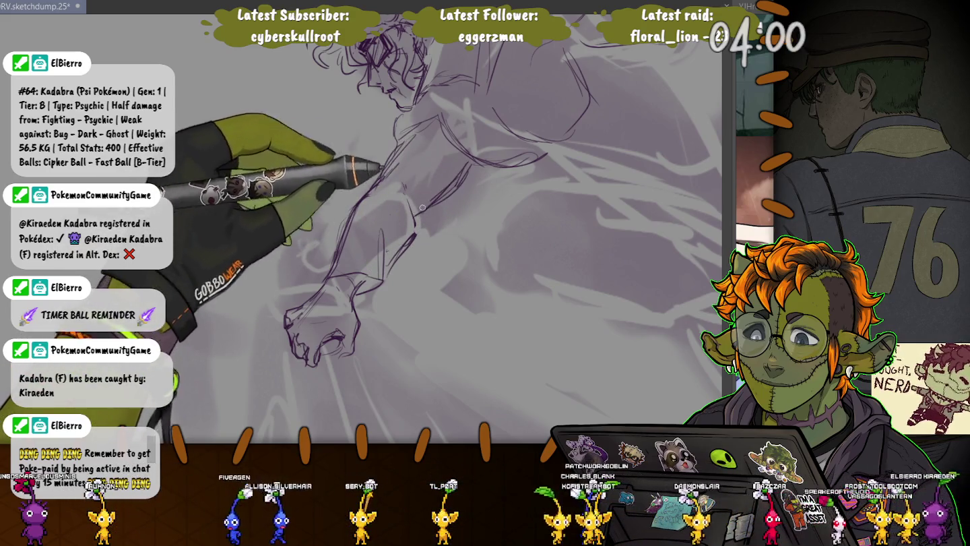
key(ctrl+0)
Skew, nudge and slightly rotate the lassoed forearm and fist, then enlarge the brush.
drag(472, 202, 431, 222)
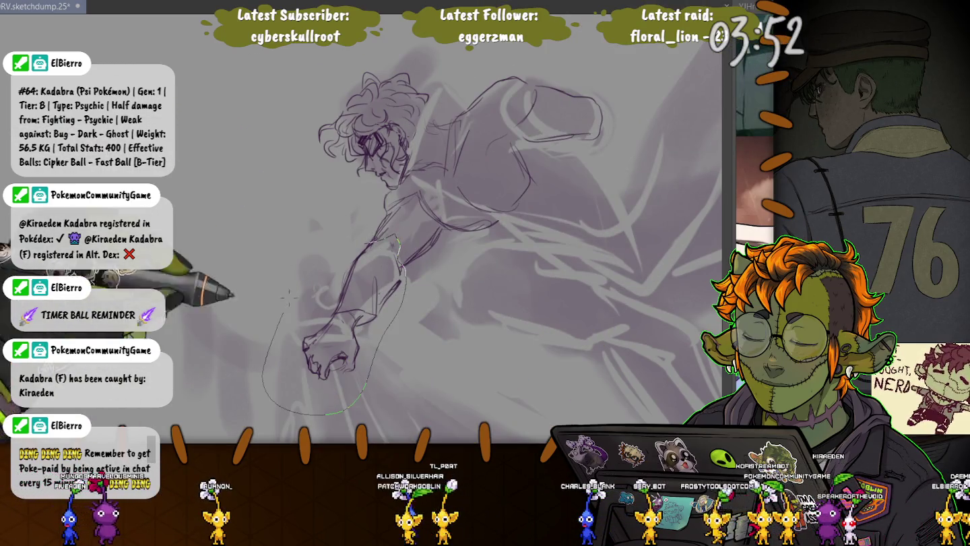
drag(324, 244, 322, 247)
key(ctrl+t)
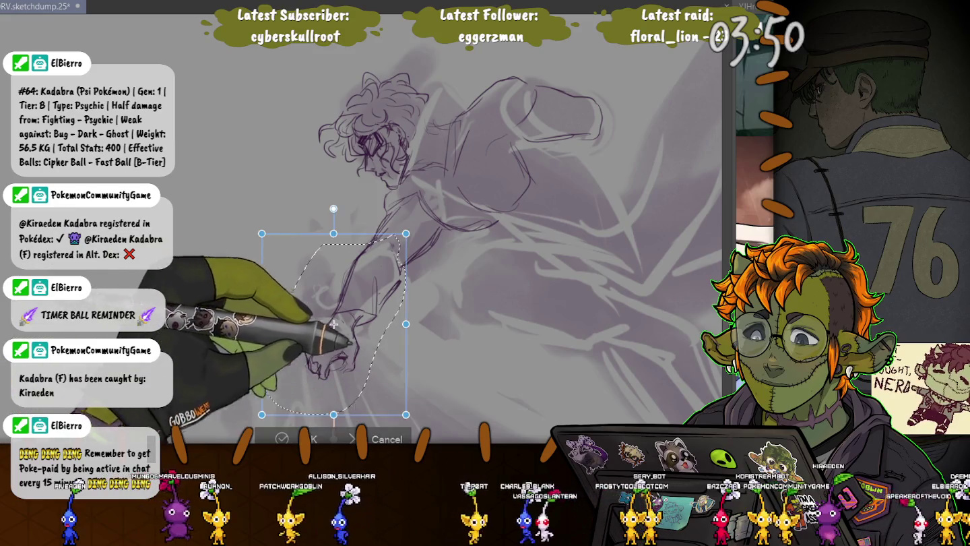
drag(342, 414, 316, 414)
drag(325, 324, 319, 331)
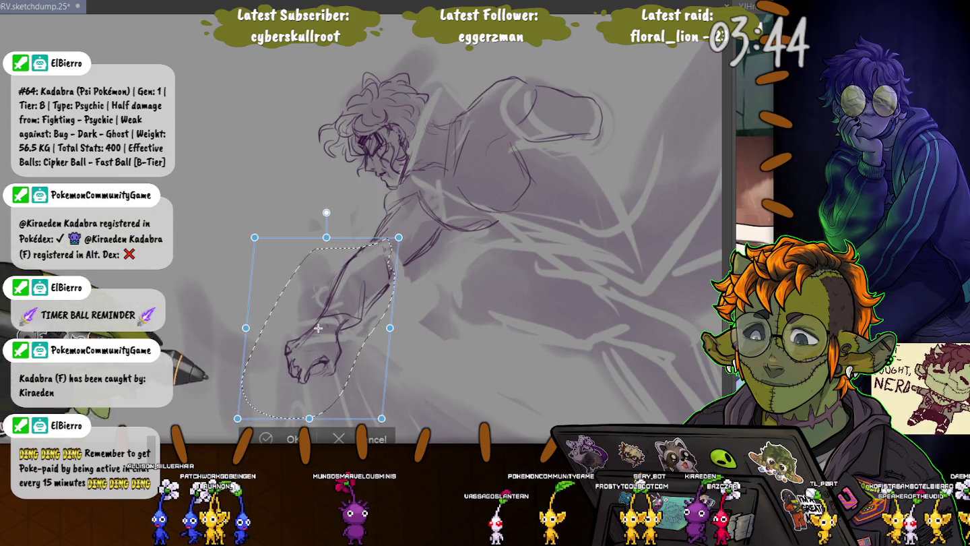
drag(309, 420, 338, 418)
drag(334, 328, 330, 337)
drag(244, 246, 239, 259)
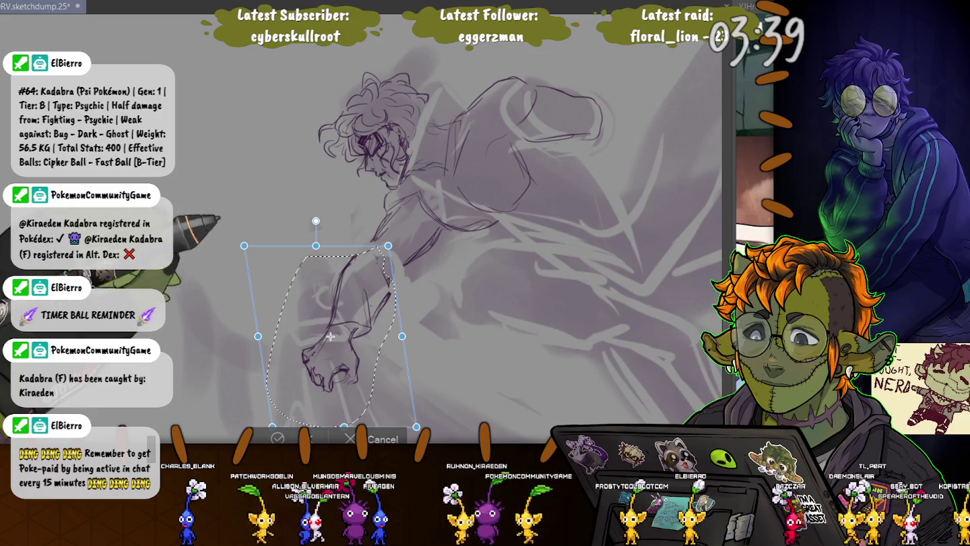
key(Return)
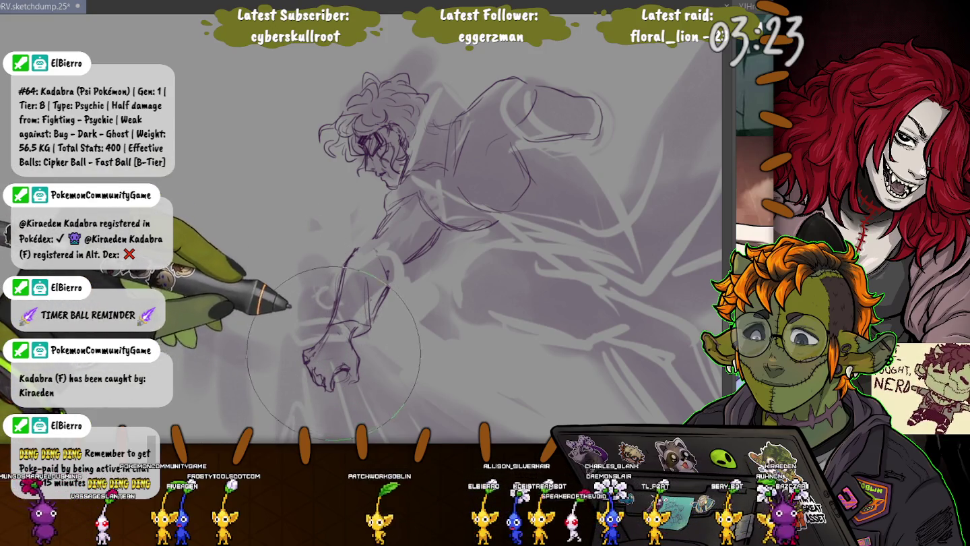
key(bracketright)
key(bracketright)
key(bracketright)
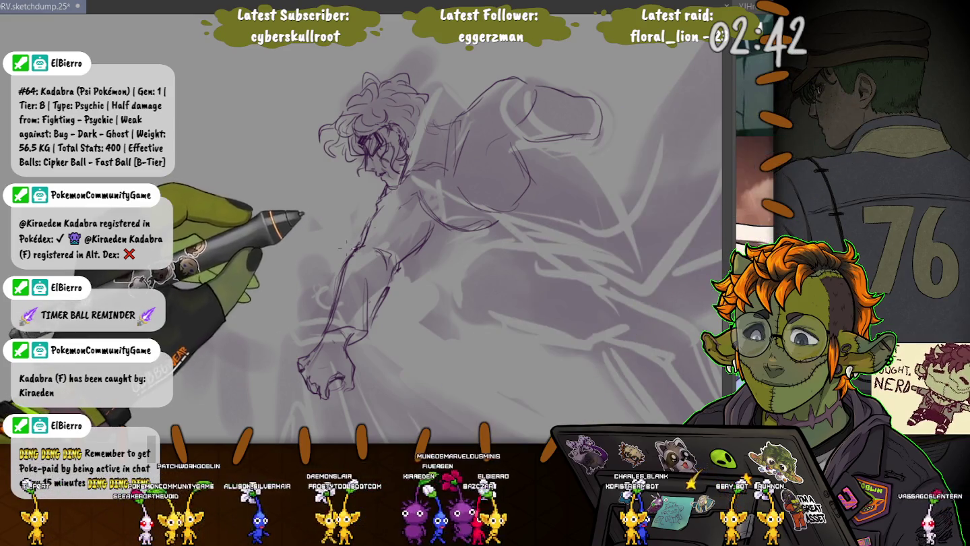
Sketch extra arm lines and bring the whole lassoed forearm into view.
mouse_move(394, 246)
mouse_down()
mouse_move(389, 341)
mouse_move(374, 246)
mouse_up()
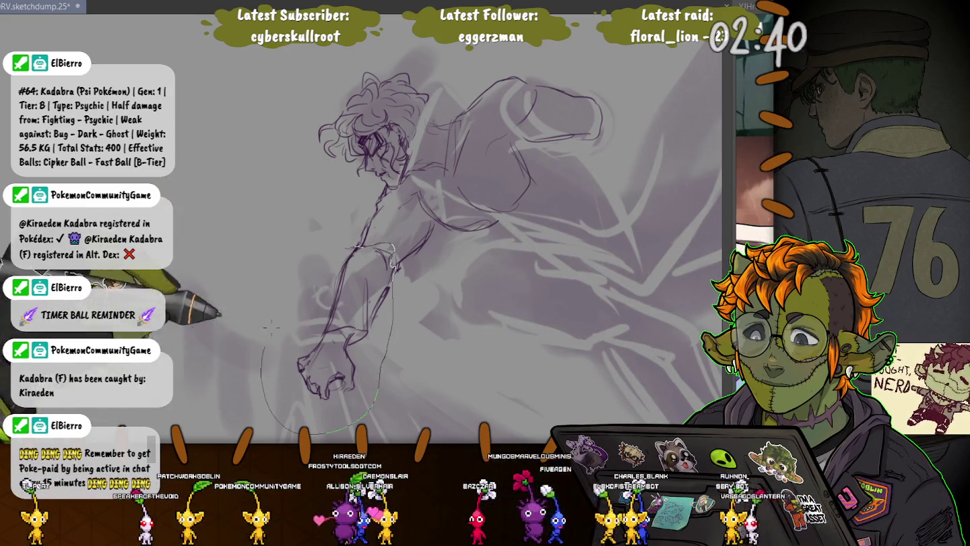
key(ctrl+t)
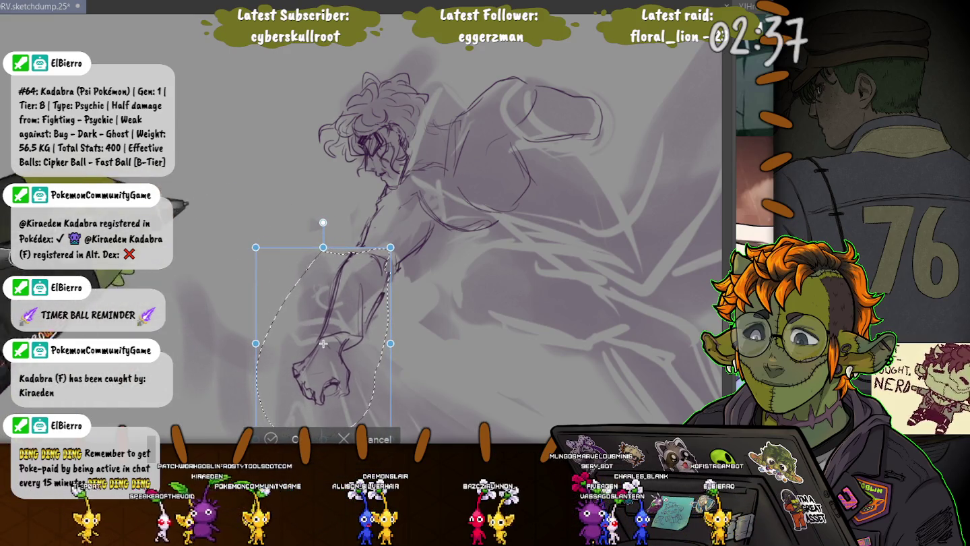
drag(404, 270, 397, 191)
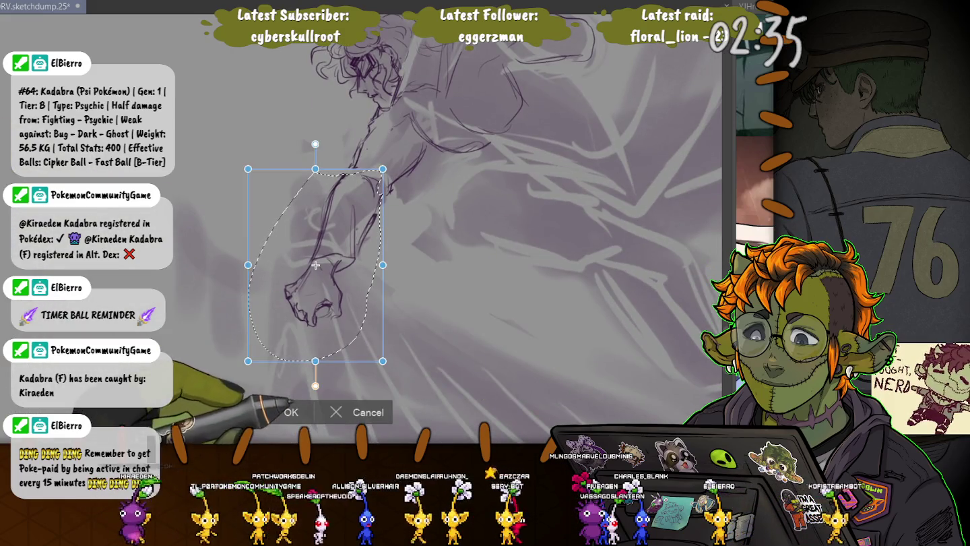
key(Return)
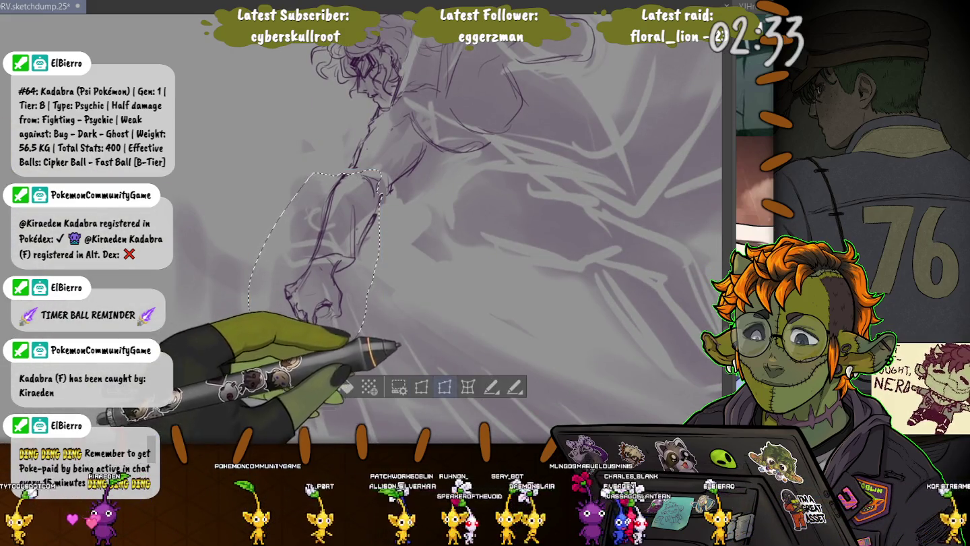
Flare the forearm's lower end wider, tilt it counter-clockwise and nudge it right.
key(ctrl+t)
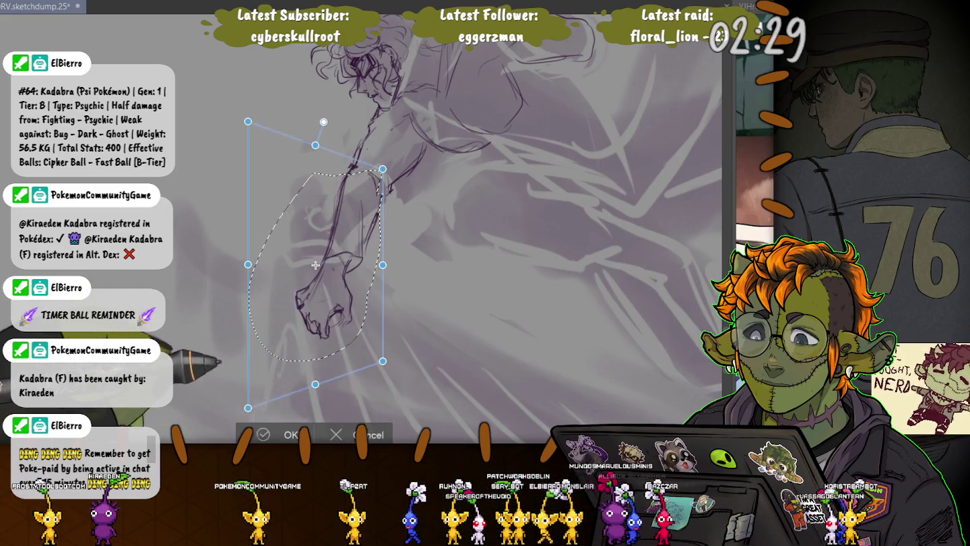
drag(365, 361, 364, 361)
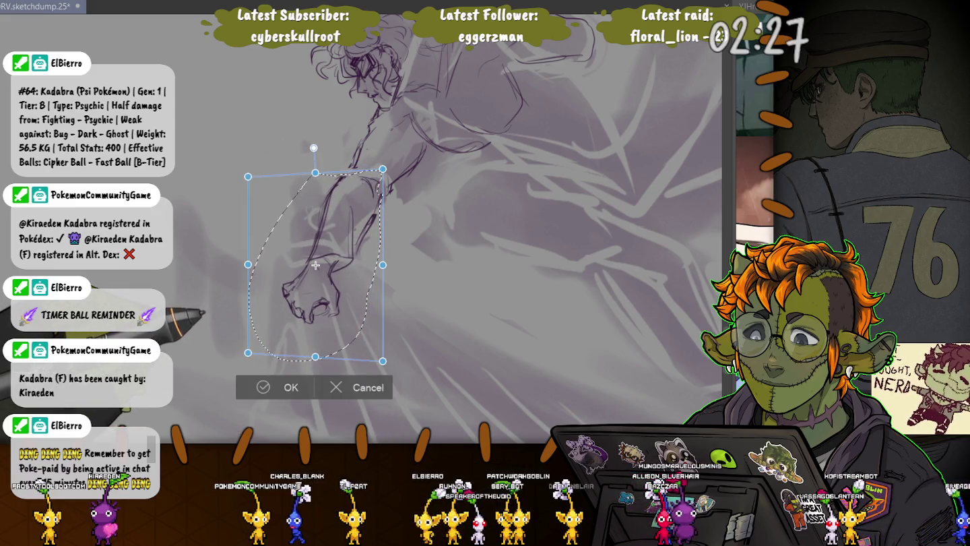
drag(248, 352, 232, 361)
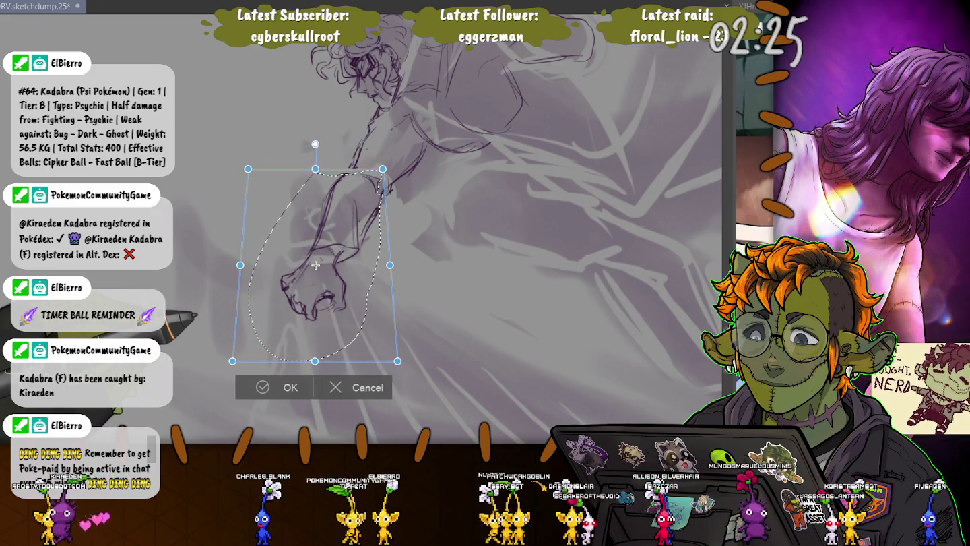
drag(316, 266, 317, 268)
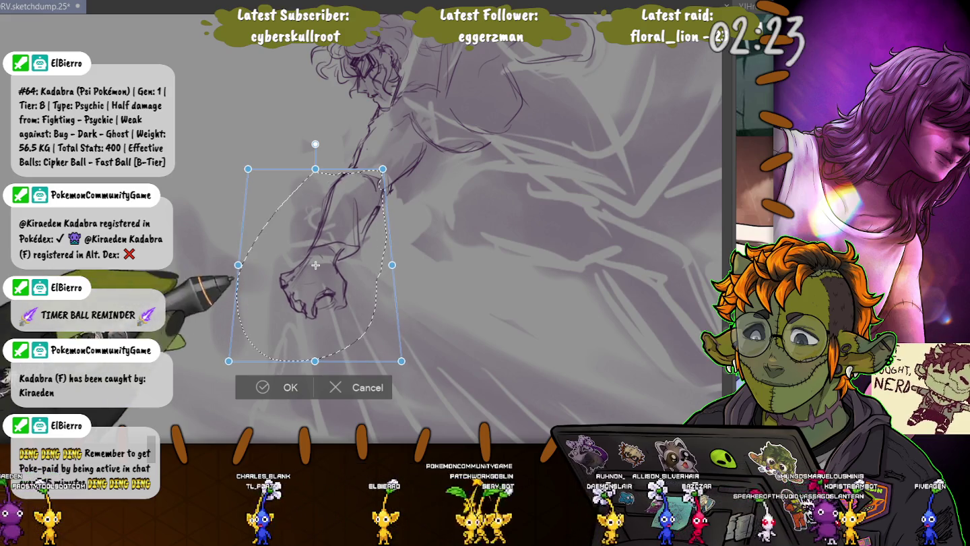
drag(413, 369, 417, 364)
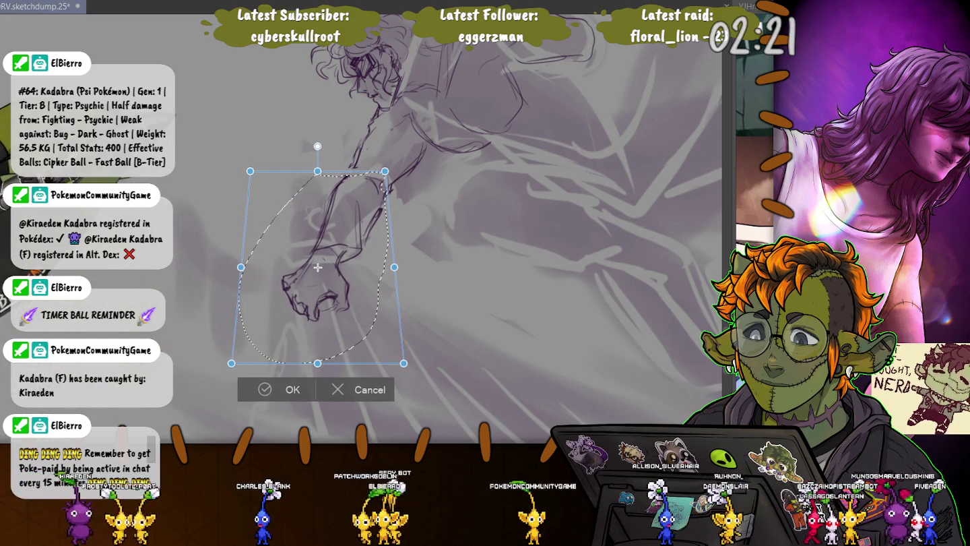
drag(252, 248, 254, 248)
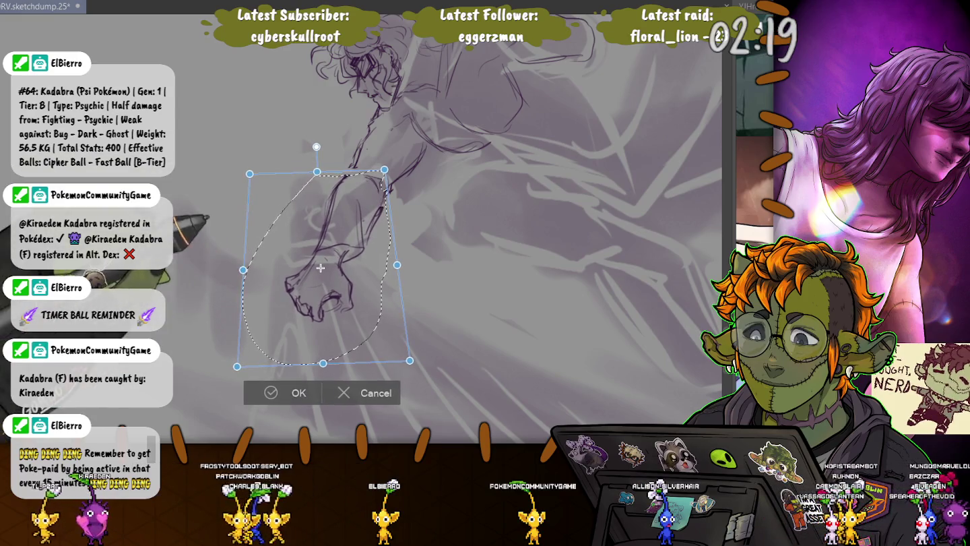
key(Return)
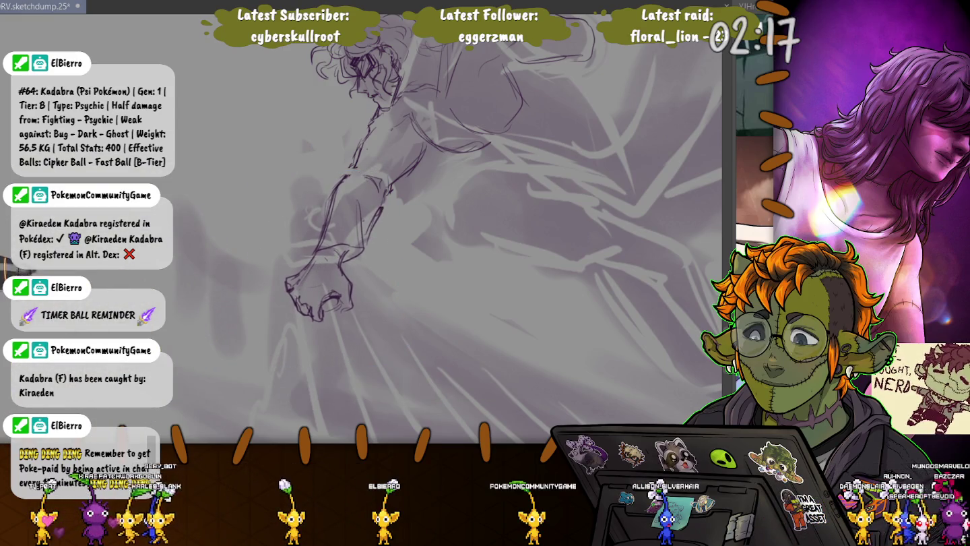
scroll(495, 229, up, 2)
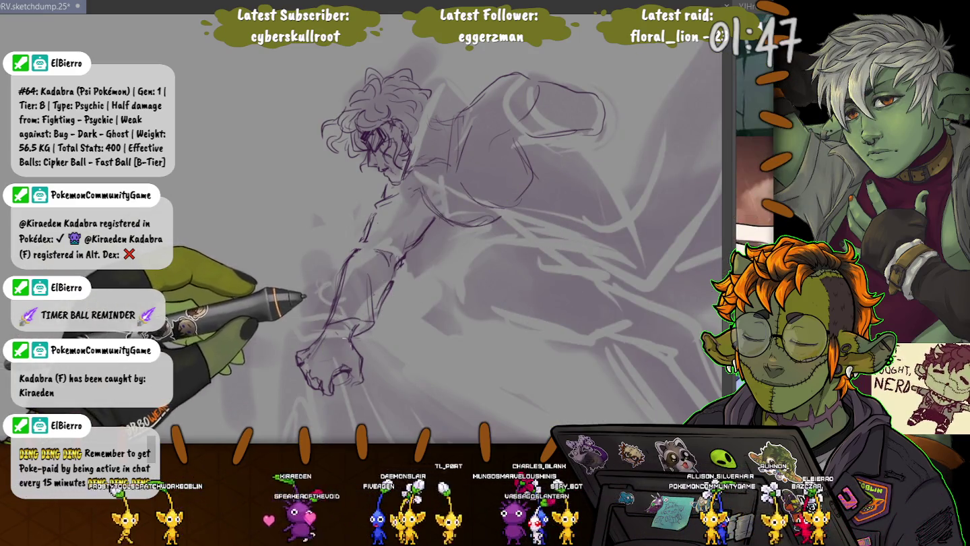
Skew the lassoed upper-arm and elbow section further left, then outline the shoulder.
mouse_move(377, 251)
mouse_down()
mouse_move(354, 336)
mouse_move(406, 232)
mouse_up()
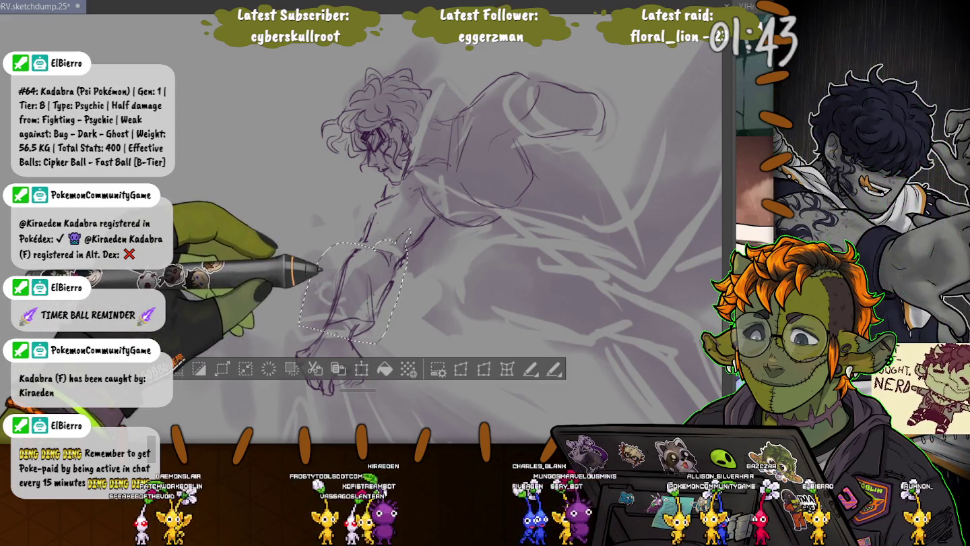
click(361, 369)
drag(329, 227, 327, 227)
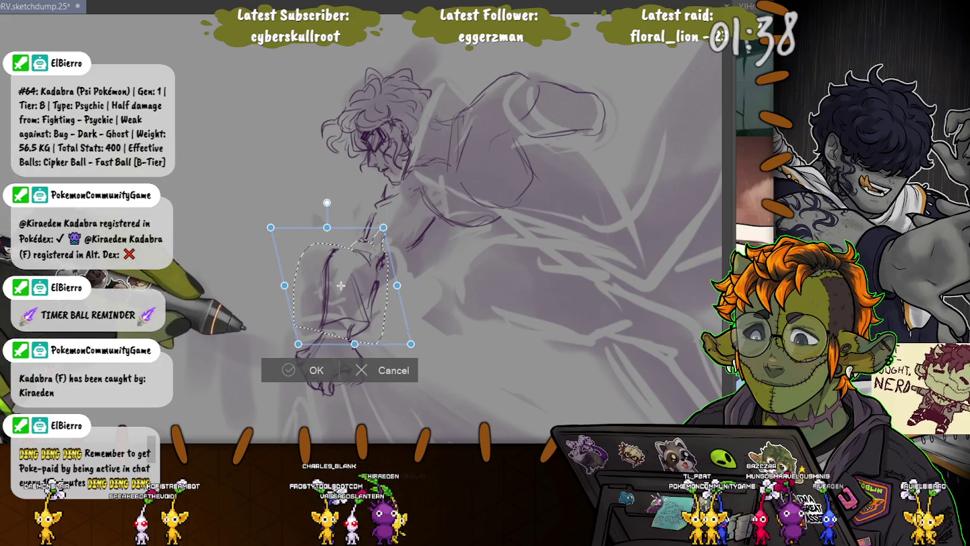
drag(326, 227, 317, 227)
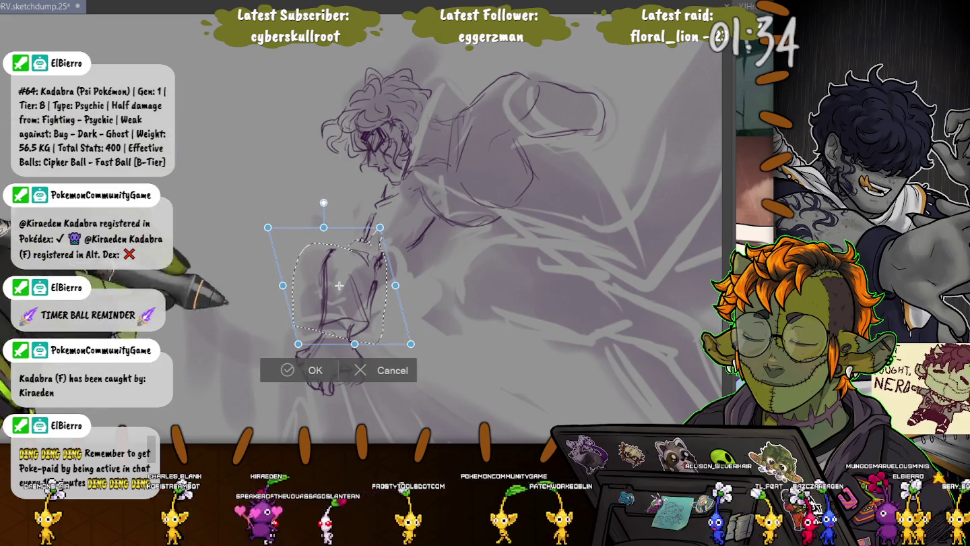
key(Return)
key(ctrl+d)
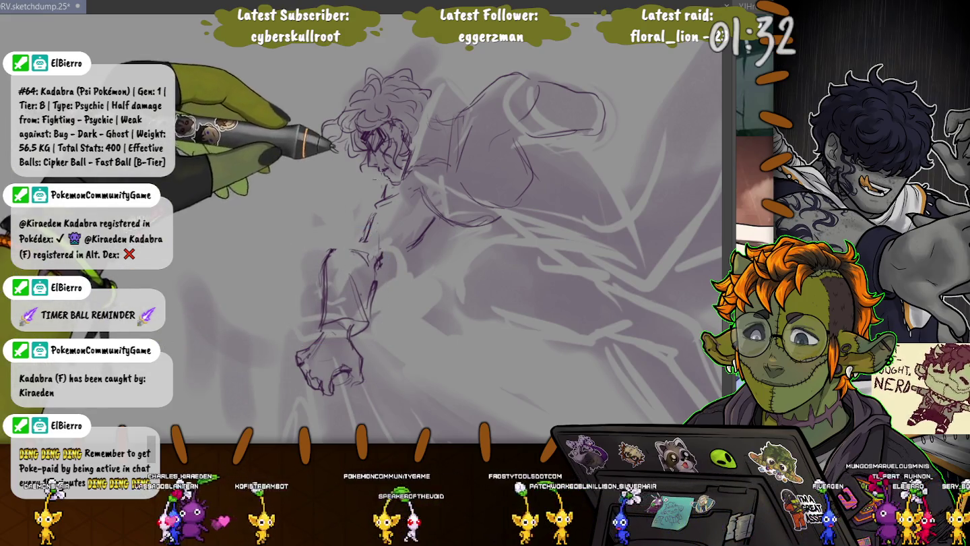
mouse_move(396, 188)
mouse_down()
mouse_move(404, 266)
mouse_move(377, 185)
mouse_up()
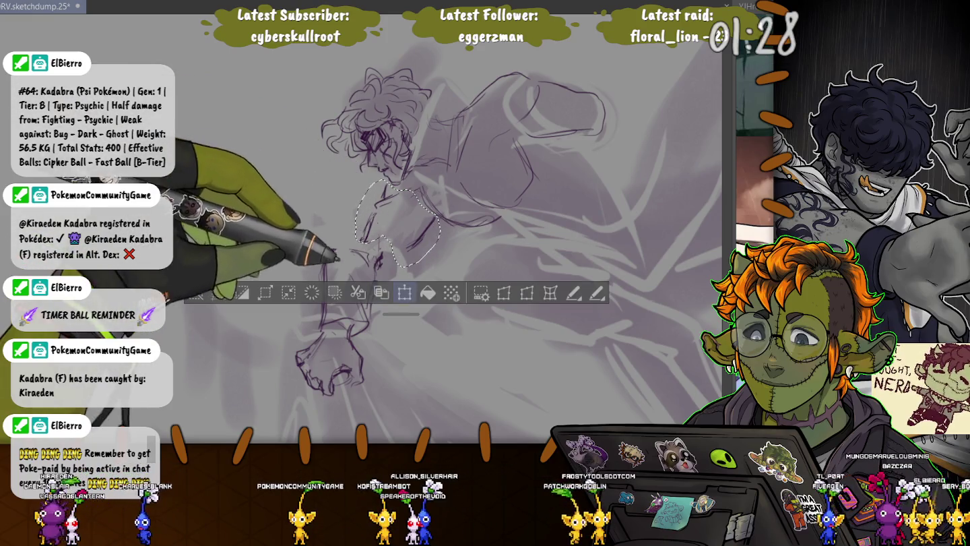
Move the lassoed shoulder slightly left and up toward the head, then deselect.
key(ctrl+t)
drag(397, 223, 377, 222)
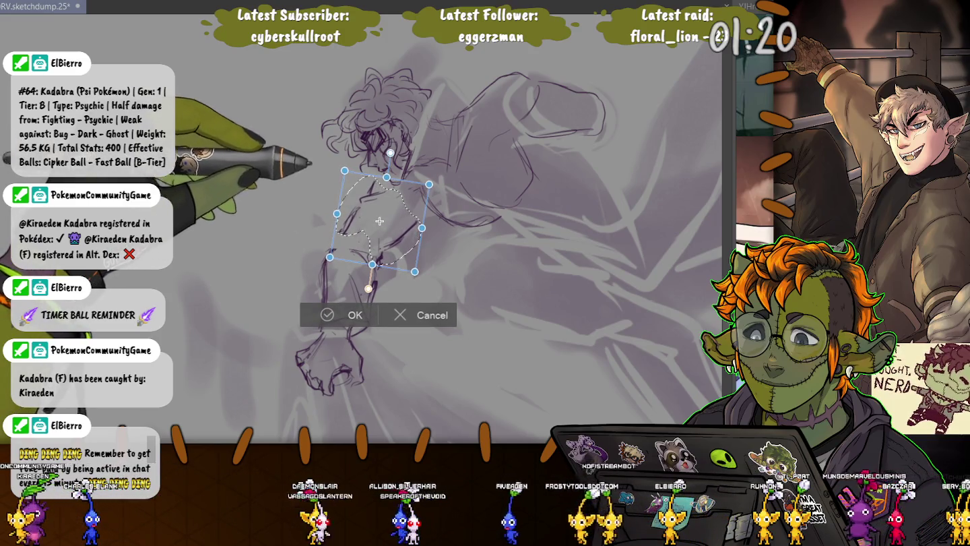
key(Return)
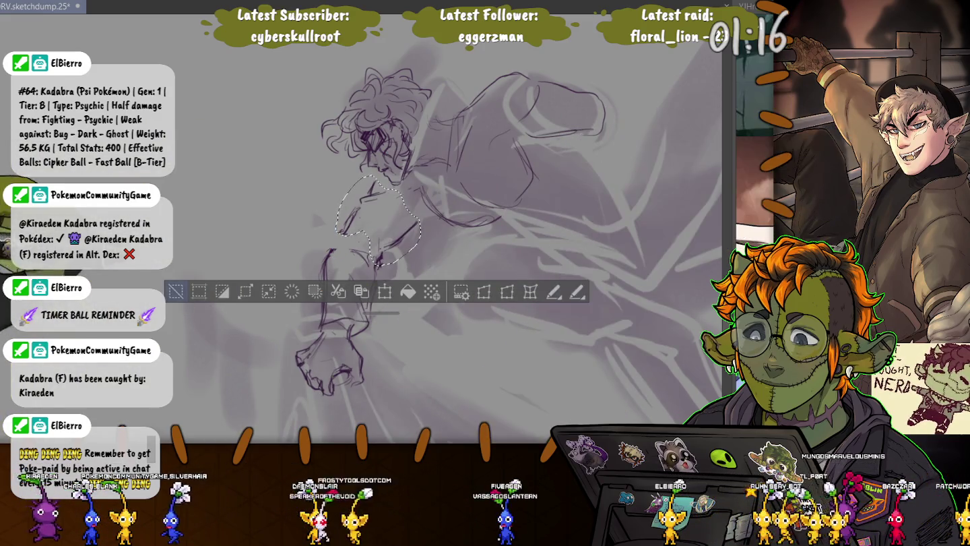
key(ctrl+d)
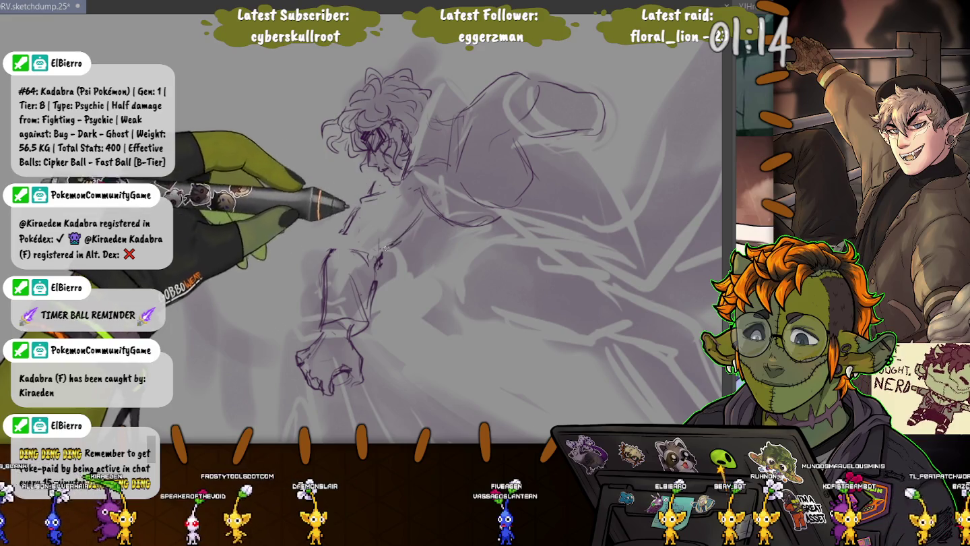
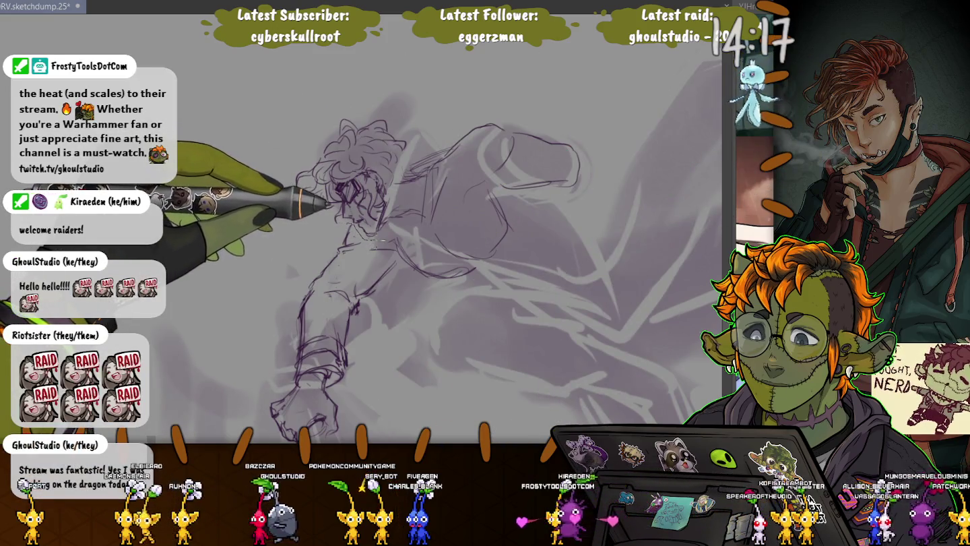
Lasso the curly-haired figure's extended arm, scale it down slightly, nudge it left and down, then deselect.
scroll(357, 236, down, 2)
drag(350, 152, 336, 404)
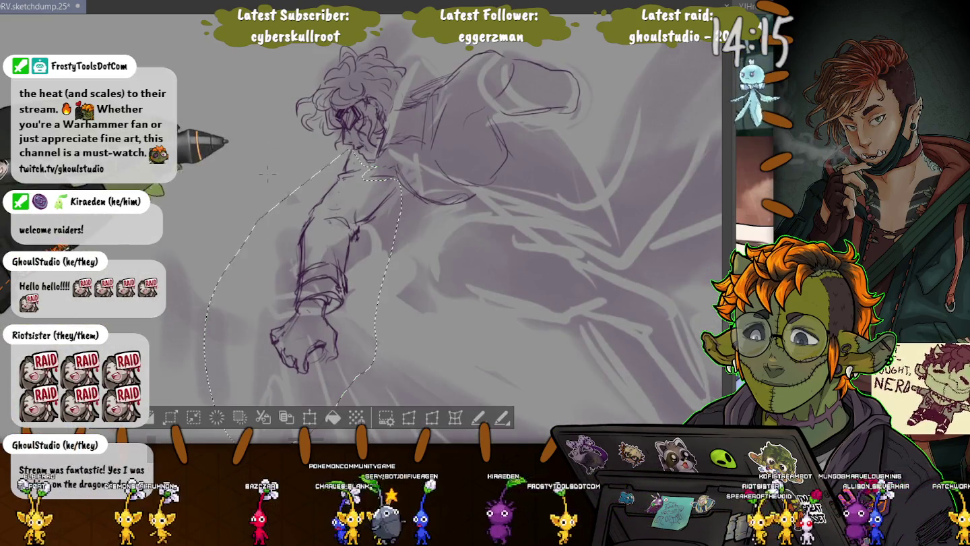
key(ctrl+t)
scroll(438, 236, down, 2)
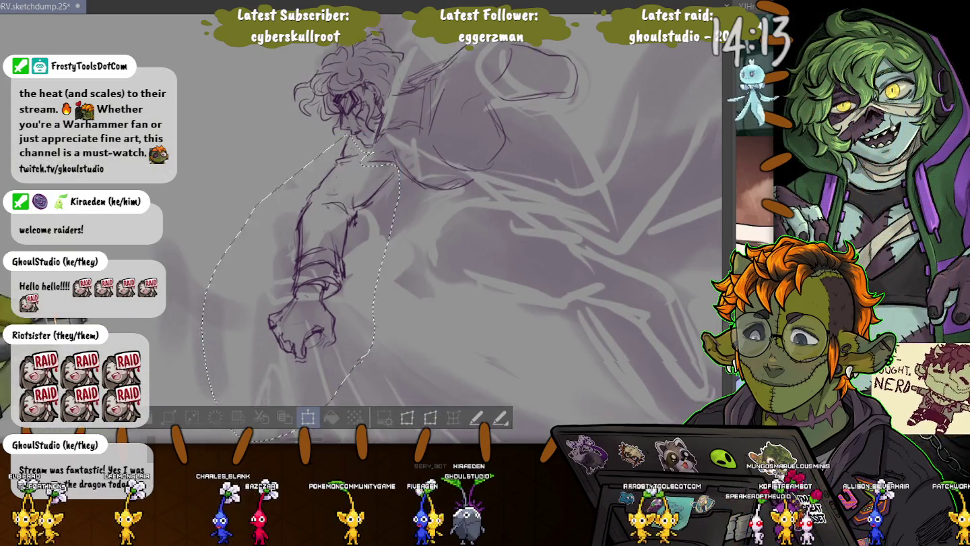
drag(196, 371, 215, 343)
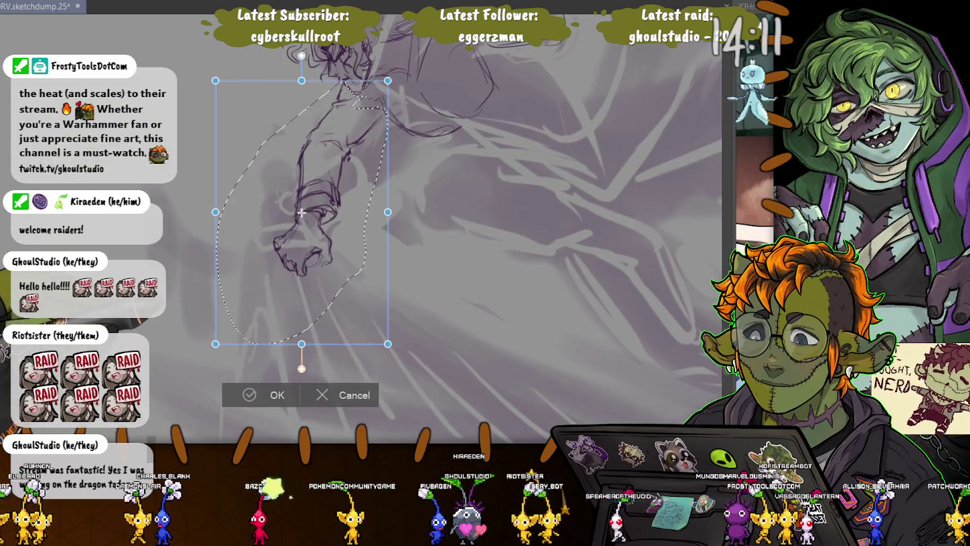
drag(301, 212, 294, 218)
key(Return)
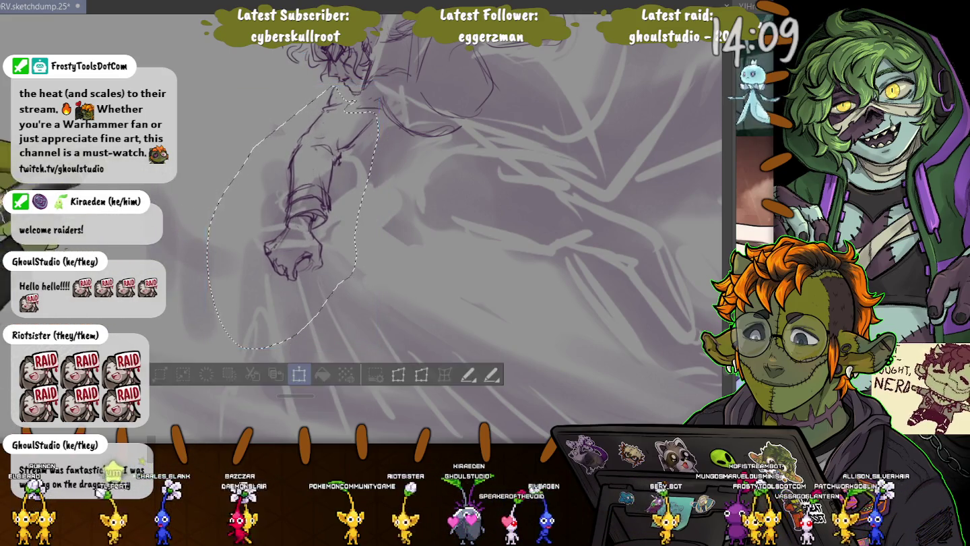
scroll(404, 236, up, 4)
key(ctrl+t)
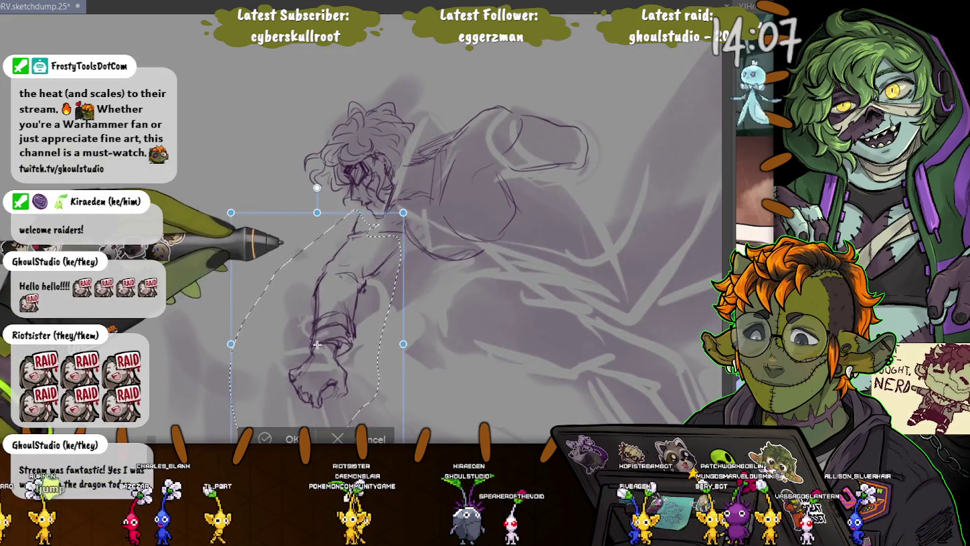
key(Return)
key(ctrl+shift+a)
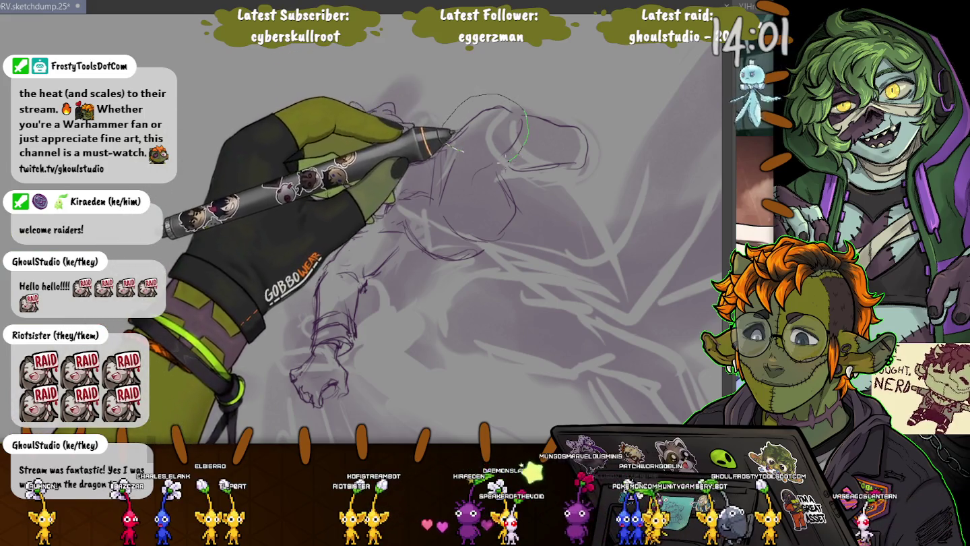
Lasso the sketch lines behind the head and nudge them slightly left and down.
drag(445, 131, 463, 195)
key(ctrl+t)
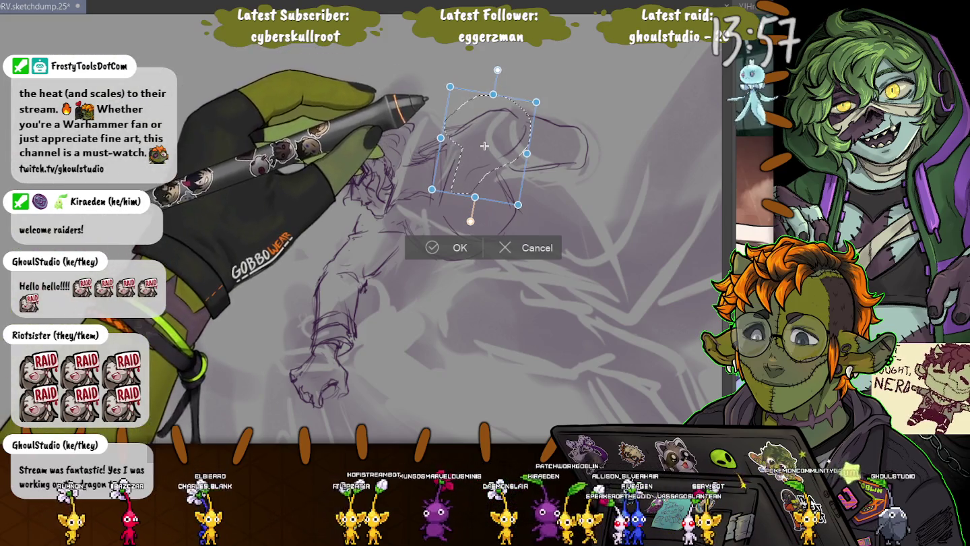
drag(484, 145, 483, 147)
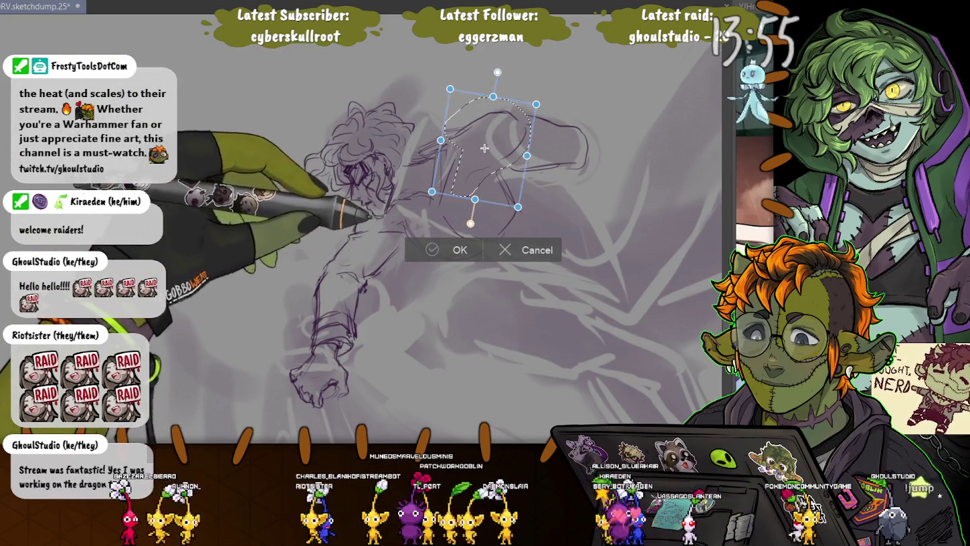
key(Return)
key(ctrl+d)
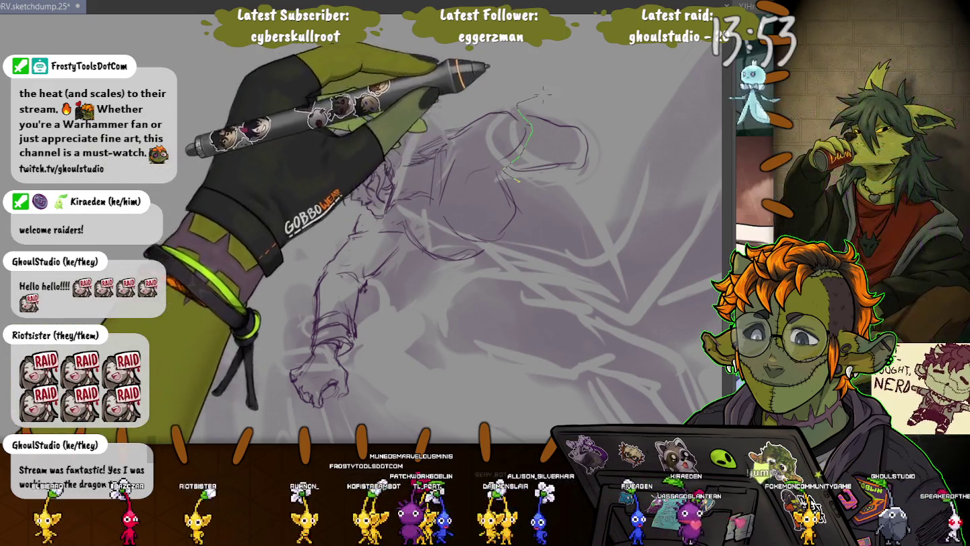
Lasso the strokes right of the head, apply a transform to them, and deselect.
drag(519, 101, 515, 132)
key(ctrl+t)
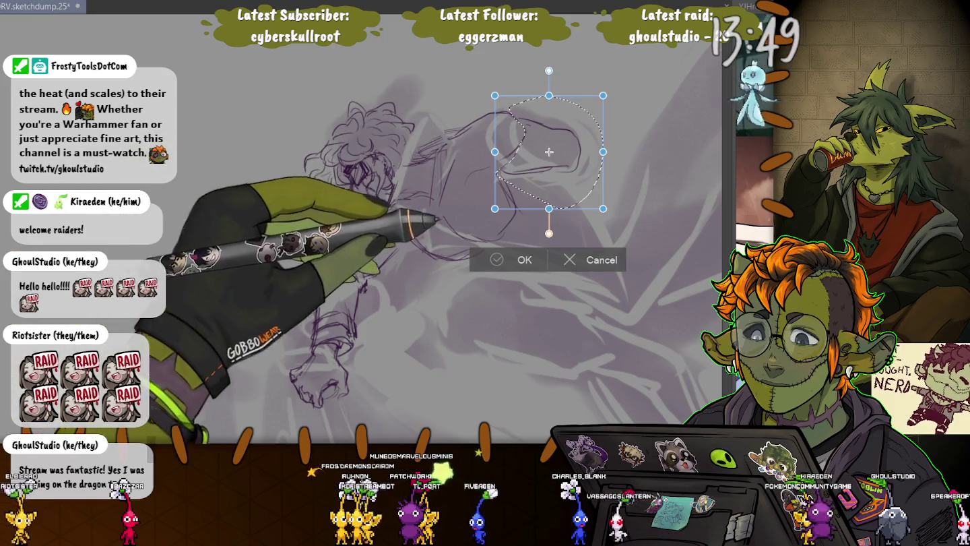
key(Return)
key(ctrl+d)
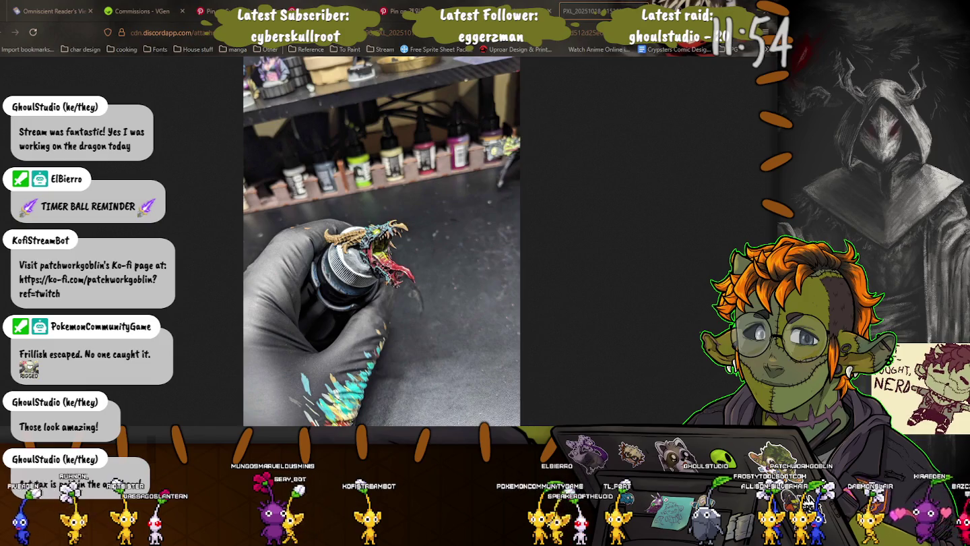
Zoom into the dragon head photo twice to inspect it, then close that photo's tab.
click(379, 253)
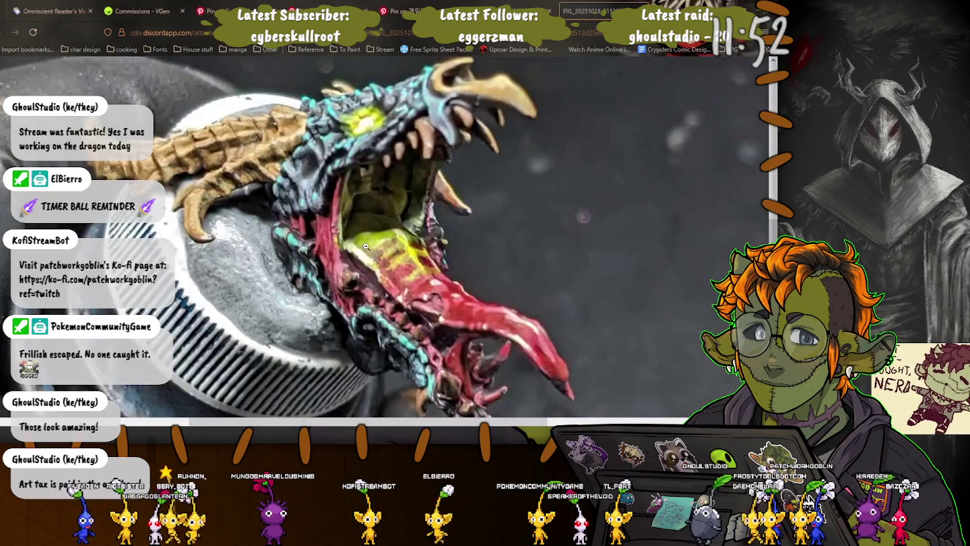
scroll(369, 230, down, 2)
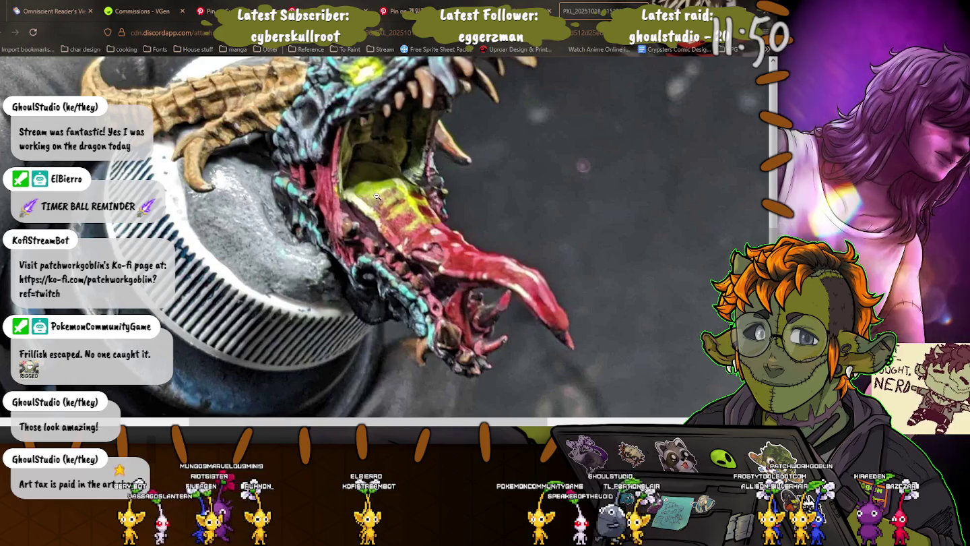
click(376, 195)
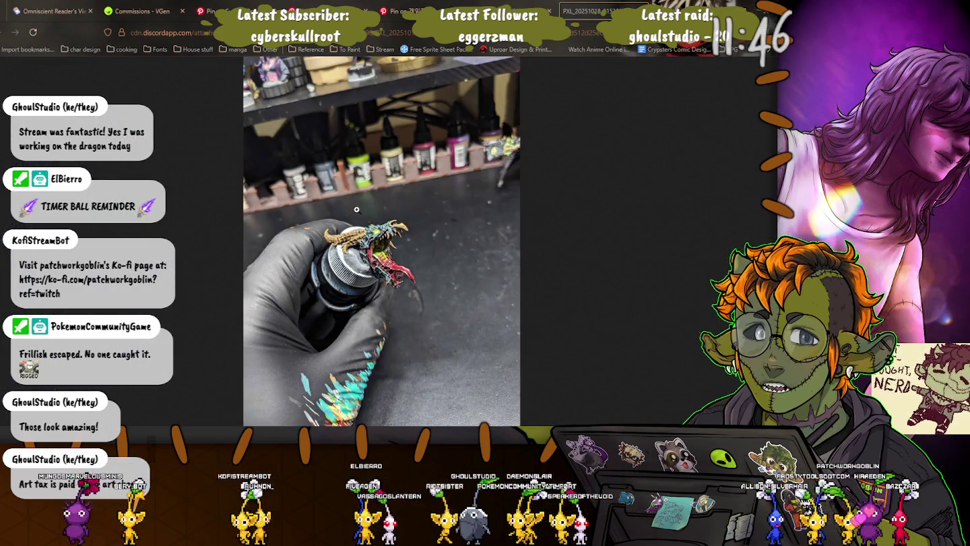
click(362, 237)
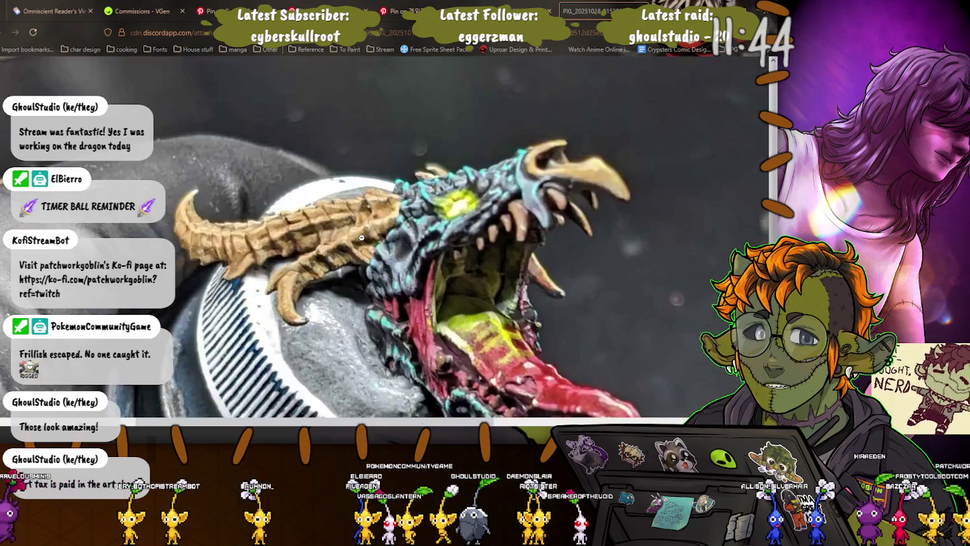
scroll(400, 220, down, 3)
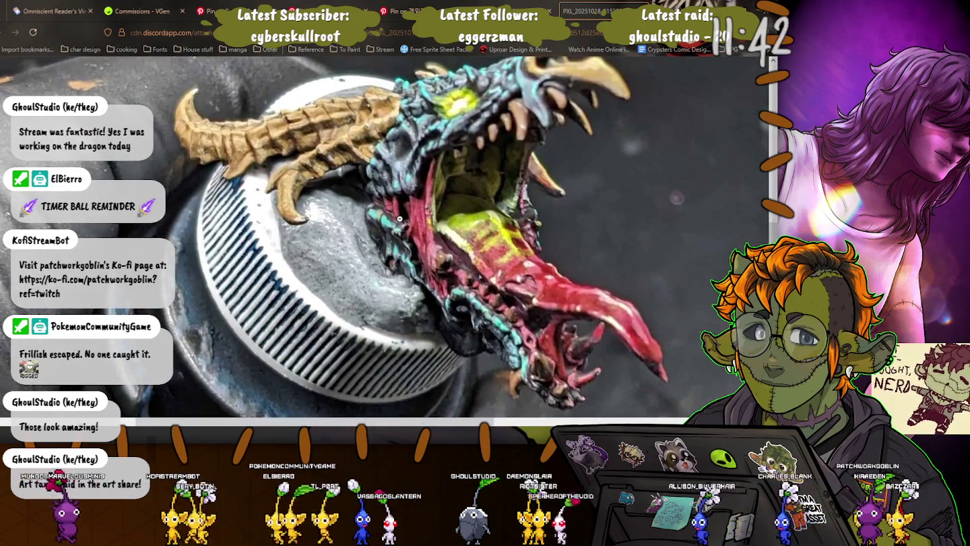
click(399, 218)
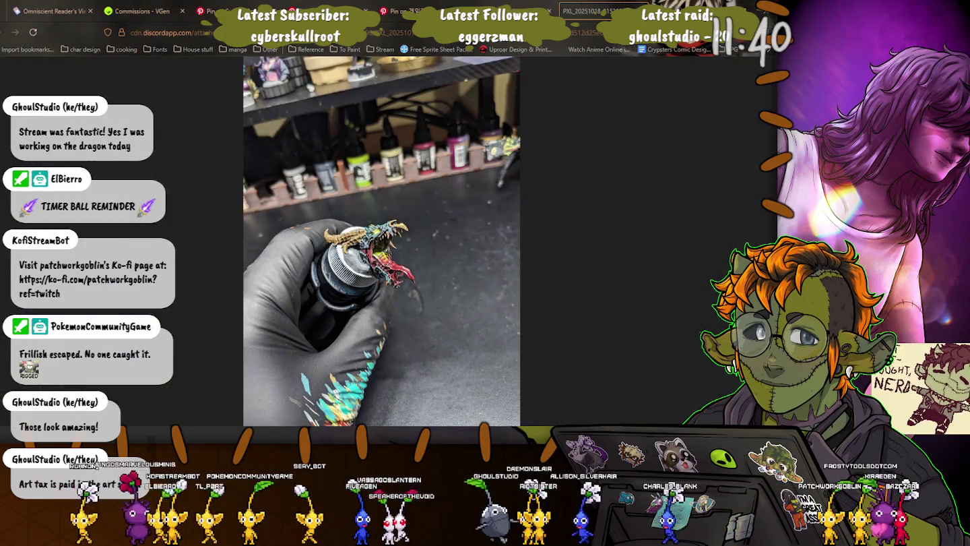
middle_click(584, 4)
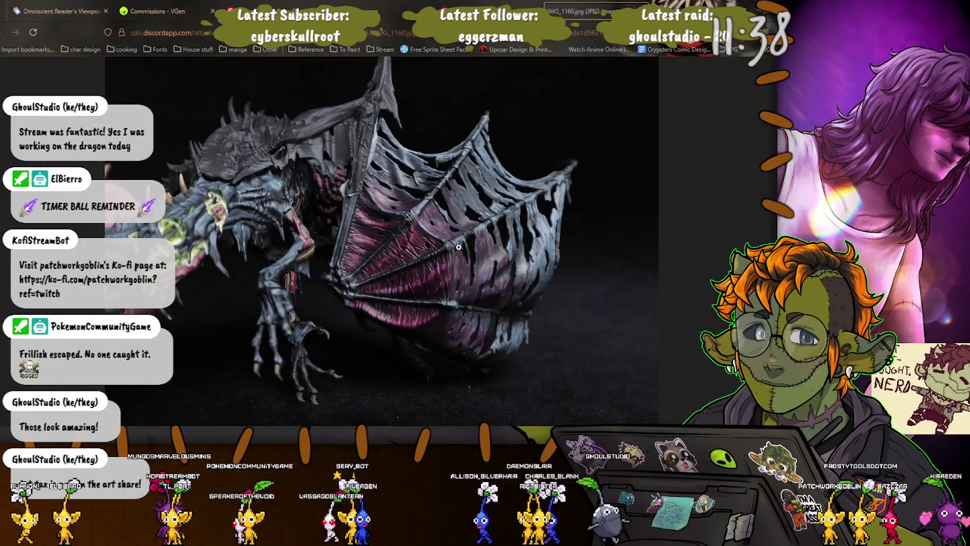
View the dragon photo at full size, scroll around the wing, then fit it back.
click(485, 262)
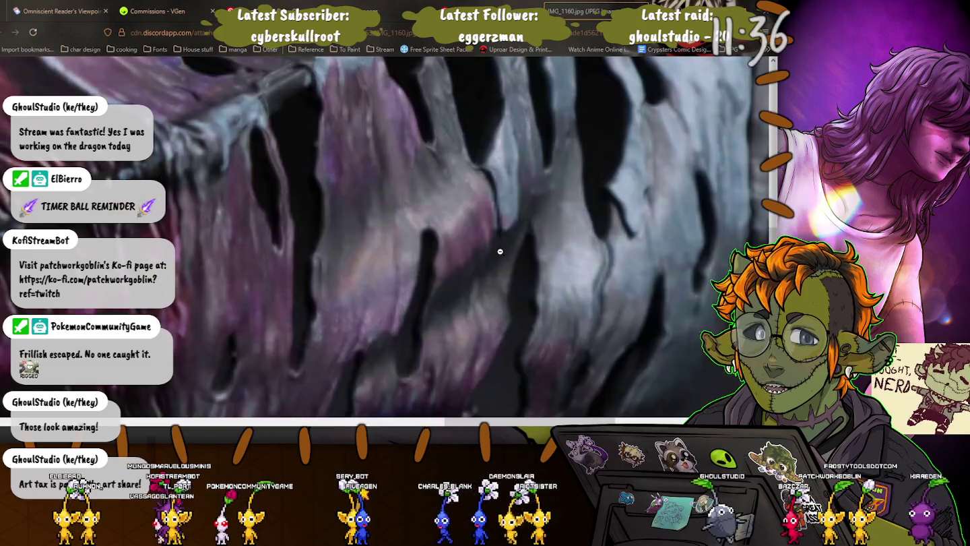
scroll(400, 231, up, 3)
scroll(400, 232, up, 3)
scroll(399, 231, up, 3)
scroll(397, 231, up, 3)
scroll(397, 232, down, 3)
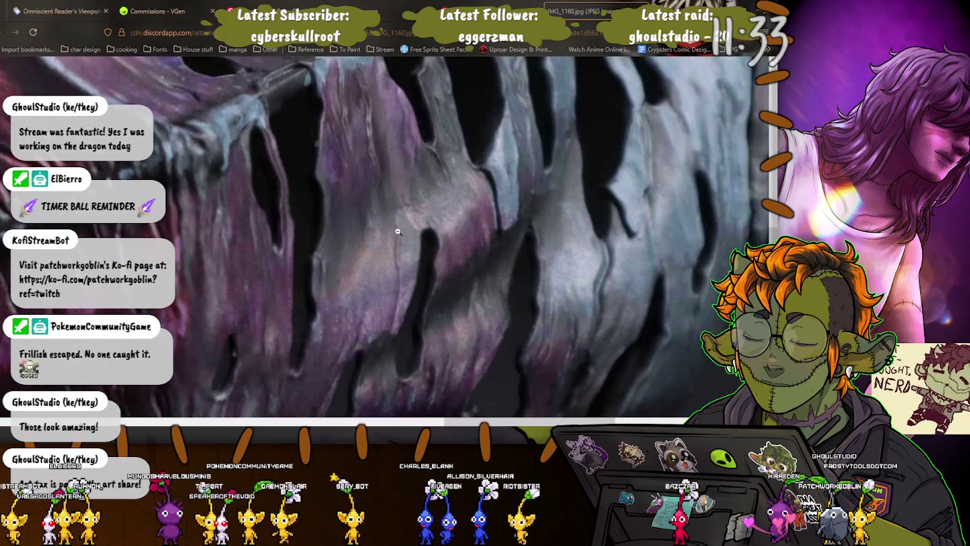
scroll(397, 231, down, 3)
scroll(397, 231, down, 3)
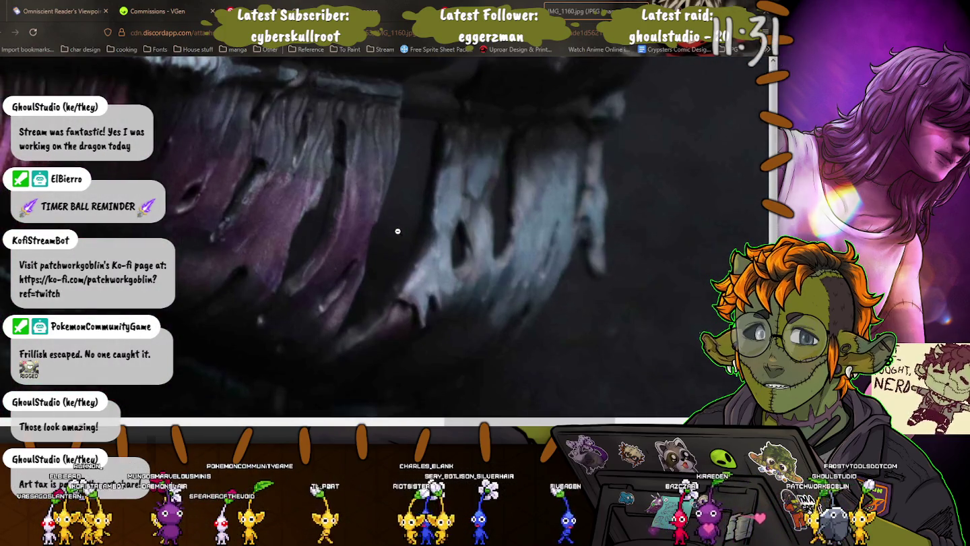
click(397, 231)
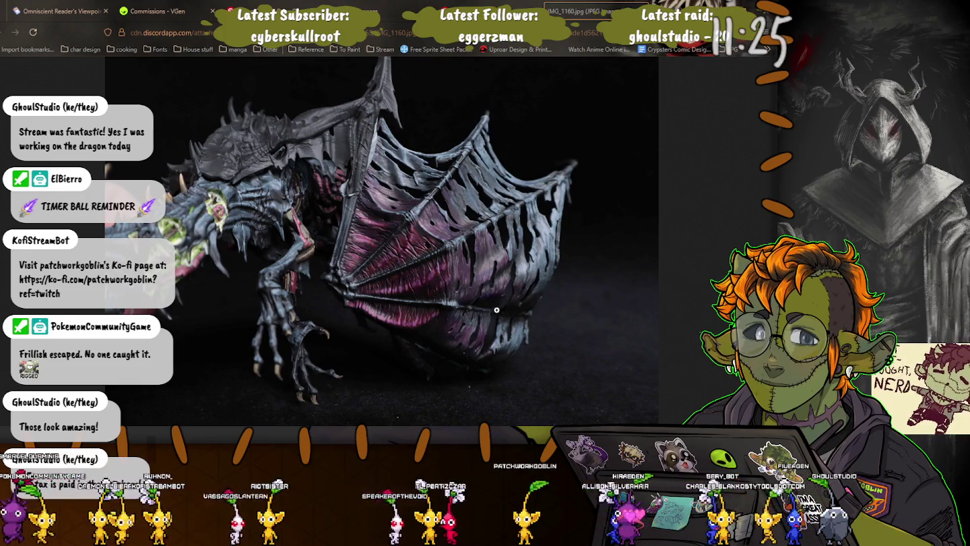
Zoom into the dragon's wing once more, refit the photo, and return to Clip Studio Paint.
click(518, 238)
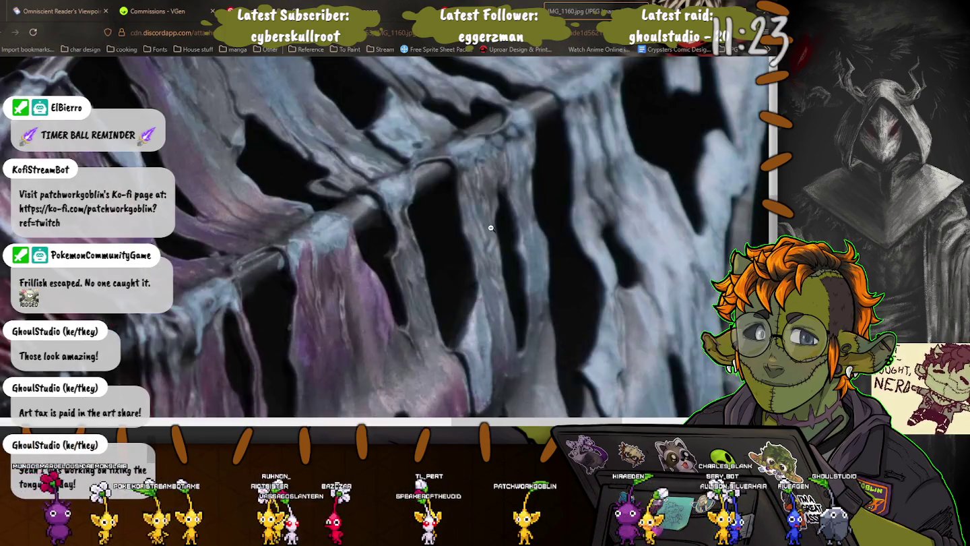
scroll(438, 263, down, 5)
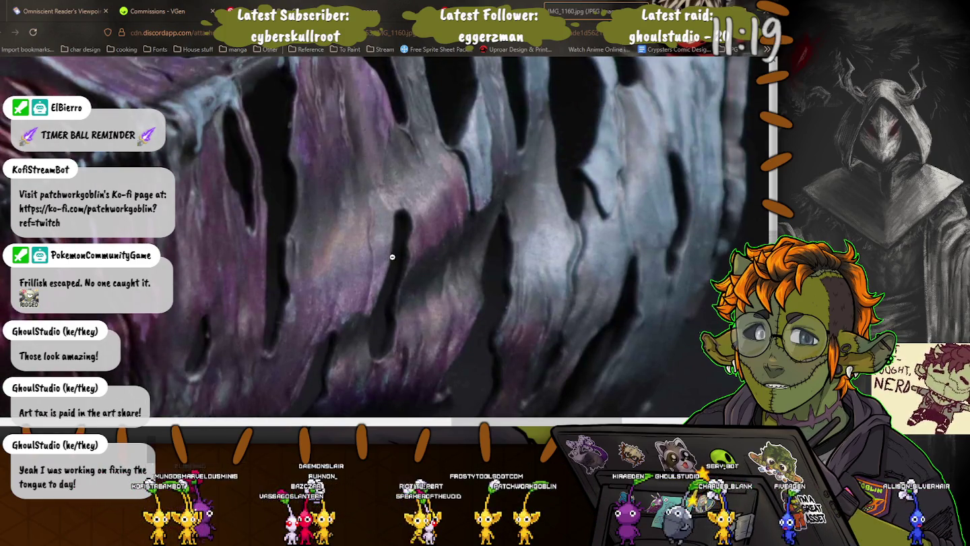
scroll(434, 285, down, 3)
scroll(433, 271, down, 3)
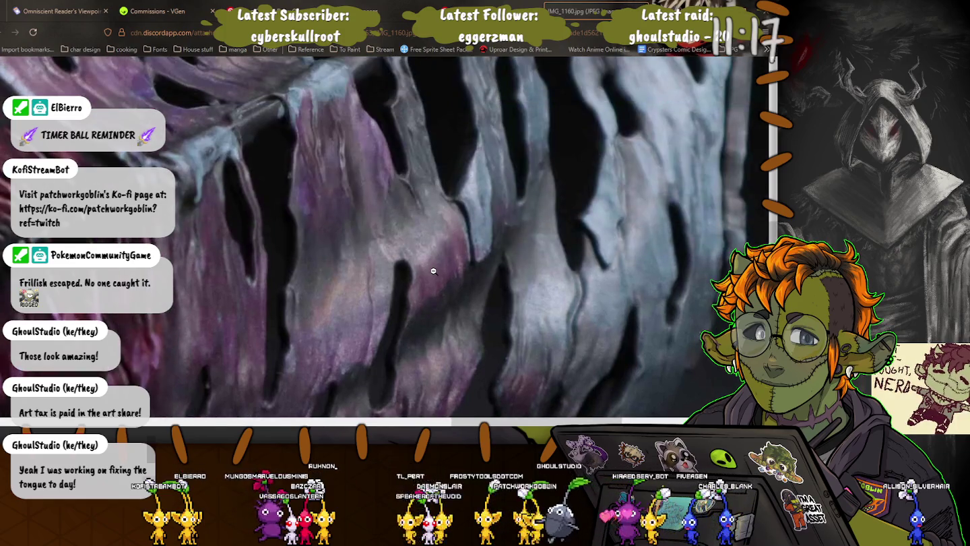
click(433, 271)
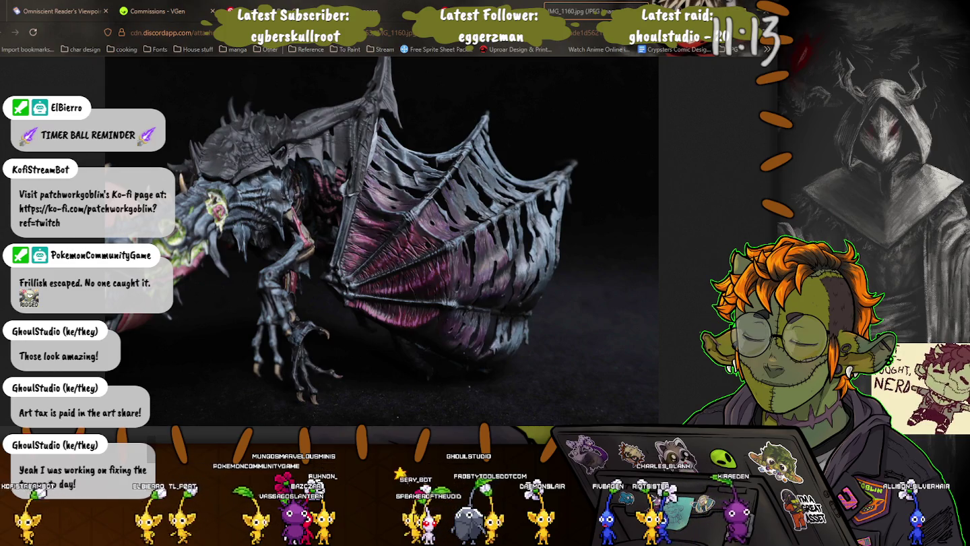
key(alt+Tab)
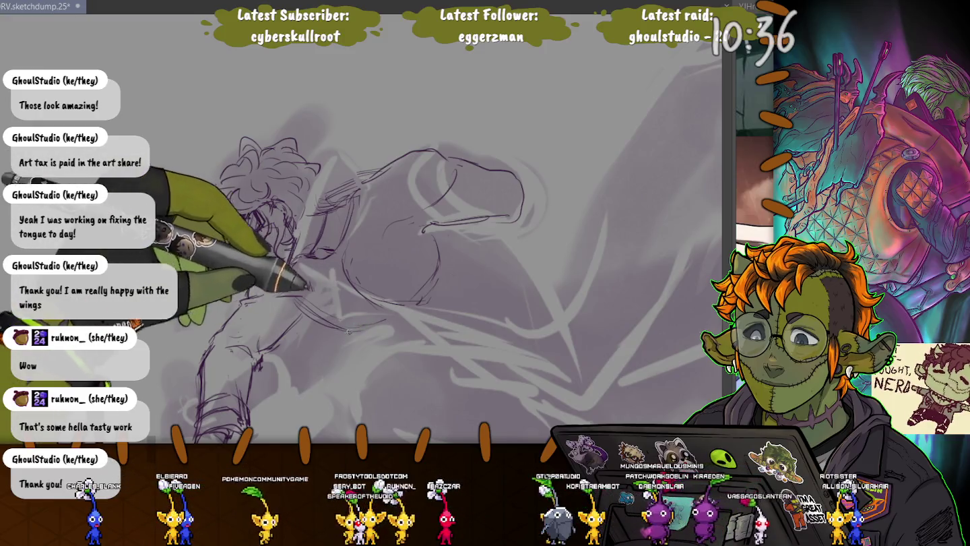
Sketch new purple strokes across the fighter's body and lower figure, including small curved lines.
scroll(372, 326, down, 2)
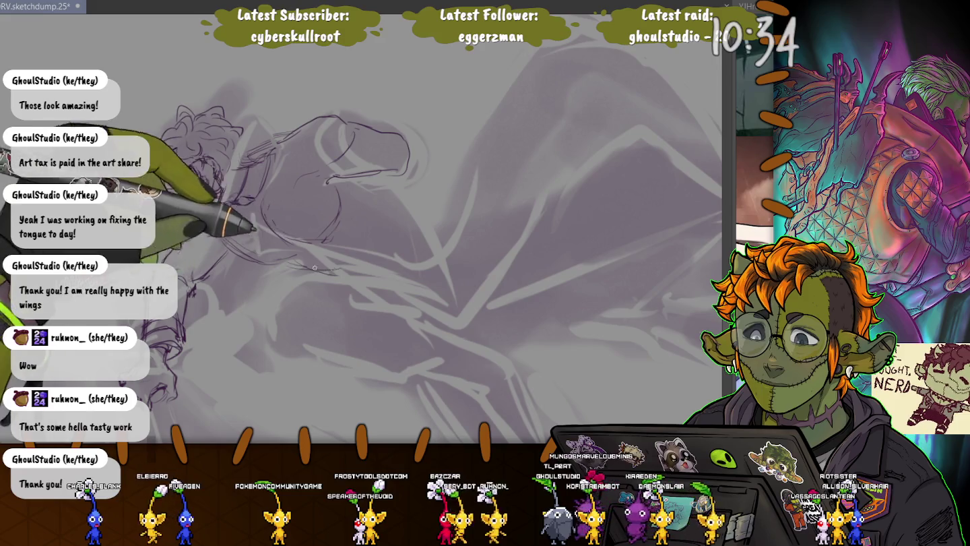
mouse_move(438, 242)
mouse_down()
mouse_move(468, 328)
mouse_move(372, 238)
mouse_up()
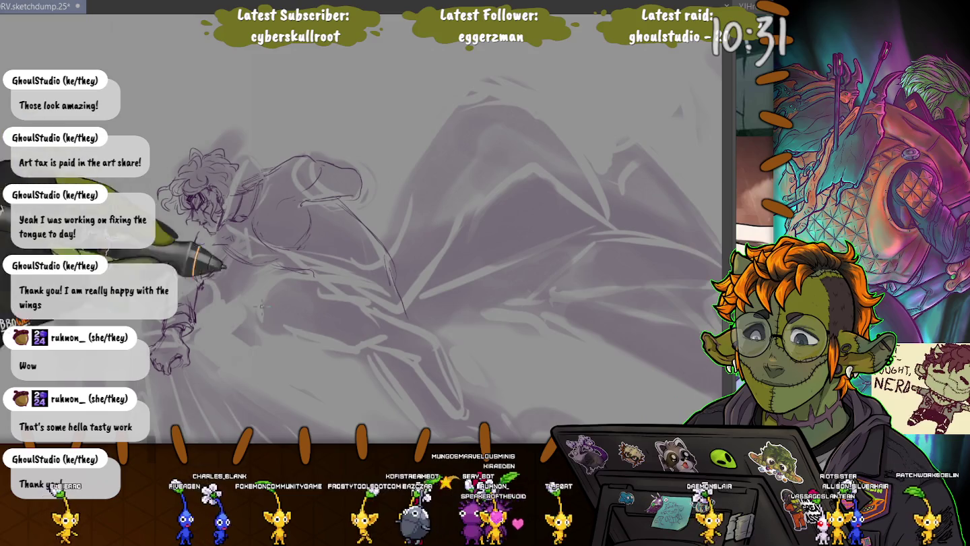
mouse_move(372, 239)
mouse_down()
mouse_move(254, 176)
mouse_move(317, 213)
mouse_up()
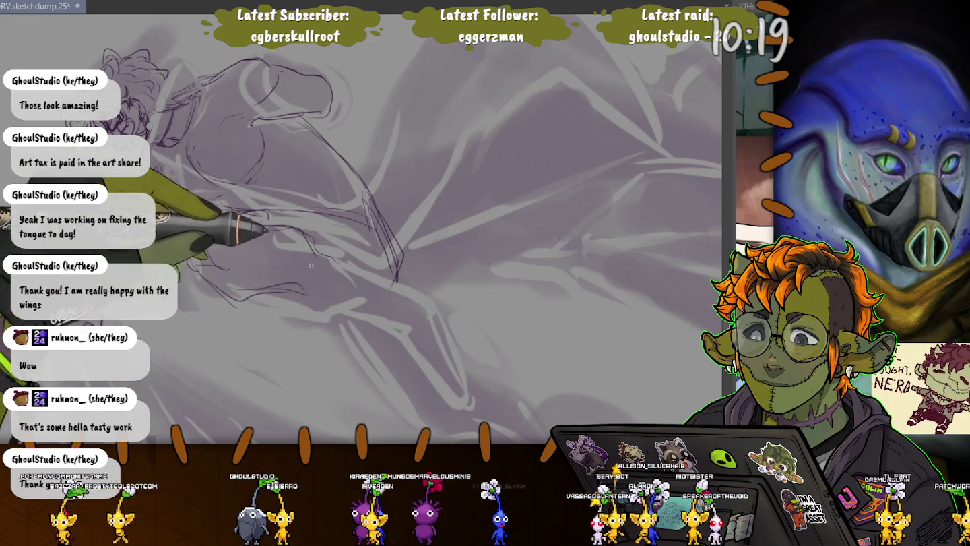
mouse_move(302, 247)
mouse_down()
mouse_move(278, 275)
mouse_move(367, 322)
mouse_up()
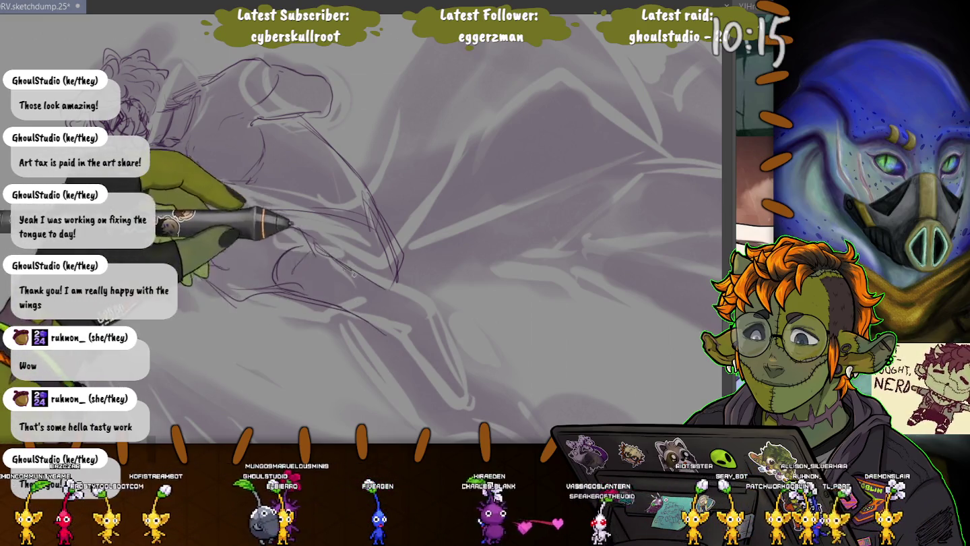
mouse_move(368, 322)
mouse_down()
mouse_move(400, 297)
mouse_move(413, 342)
mouse_up()
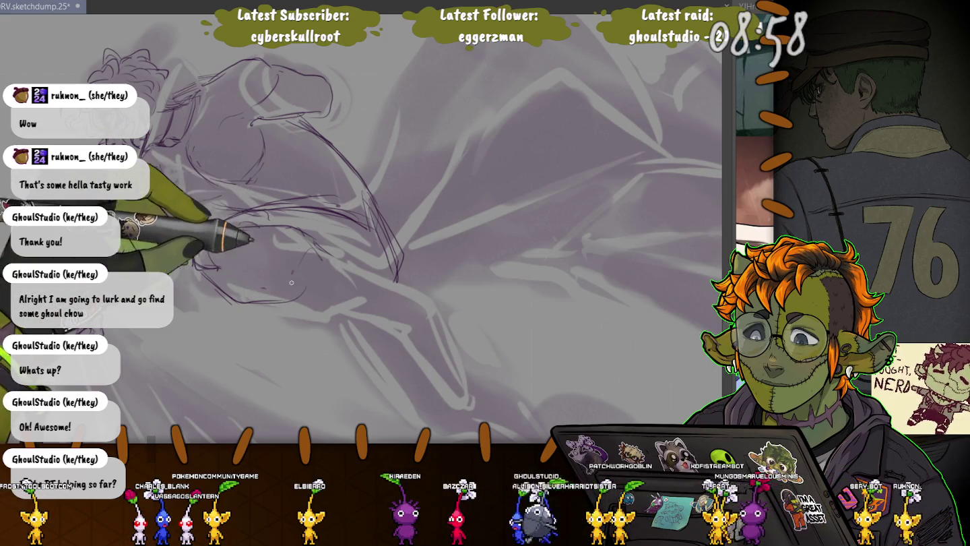
drag(303, 255, 277, 288)
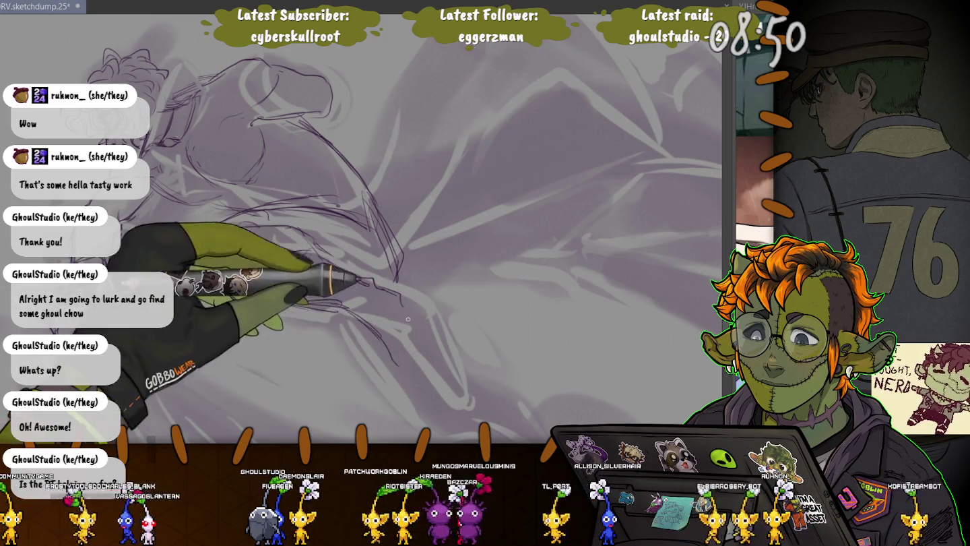
Add purple sketch lines to the lower figure and around the shoulder.
drag(383, 338, 397, 363)
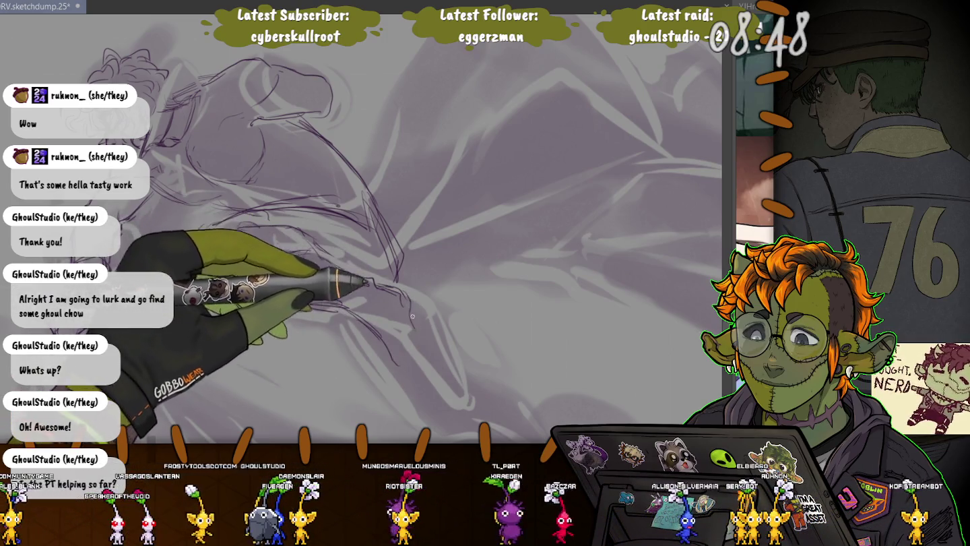
drag(407, 306, 425, 356)
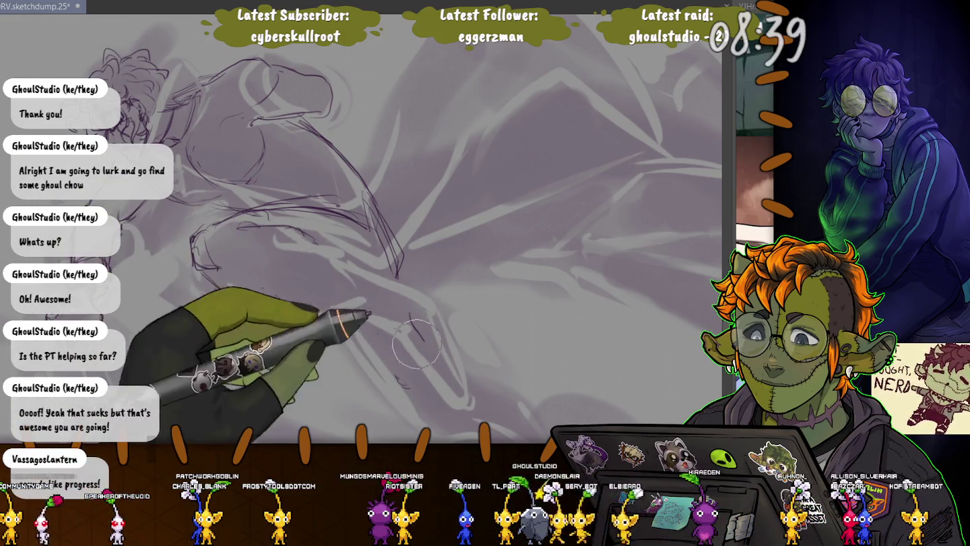
drag(192, 239, 203, 266)
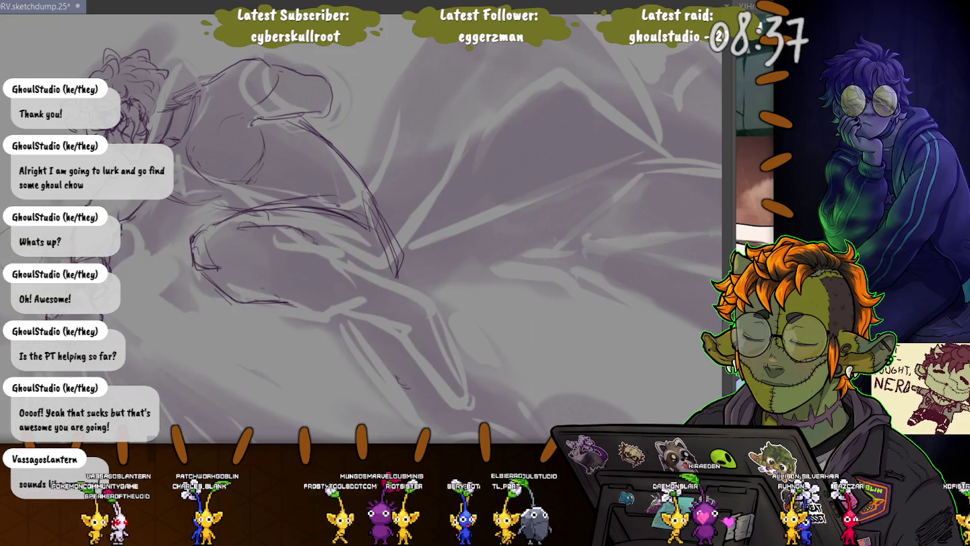
scroll(174, 191, right, 2)
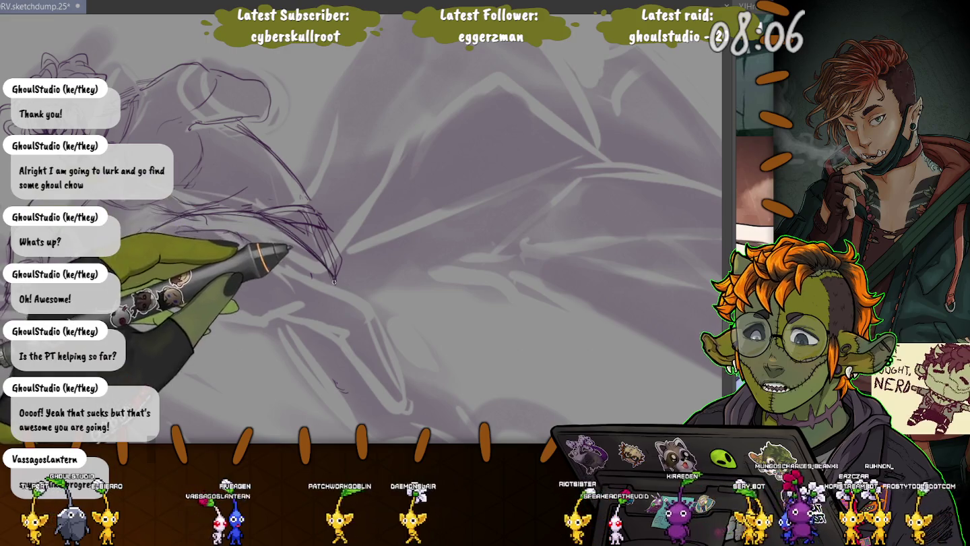
Extend the fighting pose with new strokes, then bring the hair strokes into close view.
drag(331, 274, 336, 267)
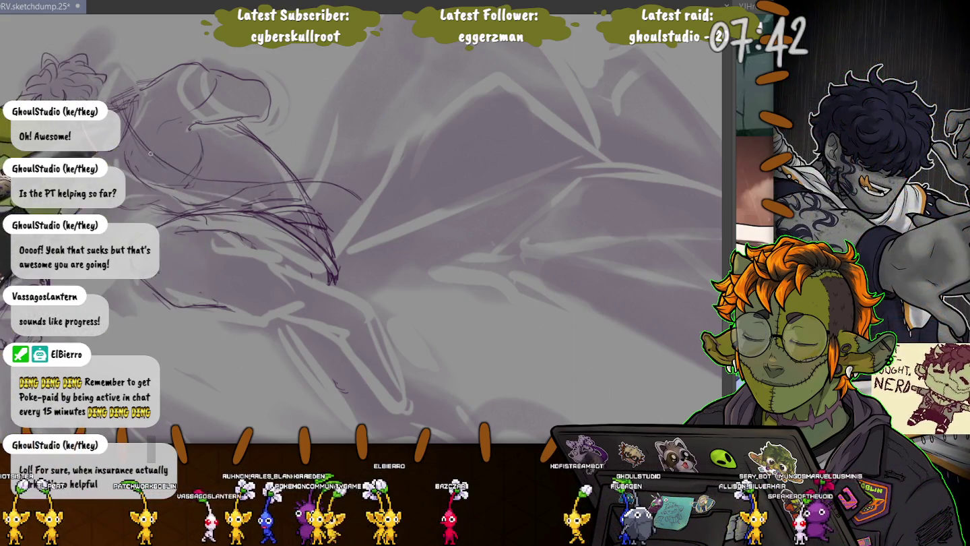
drag(309, 182, 379, 219)
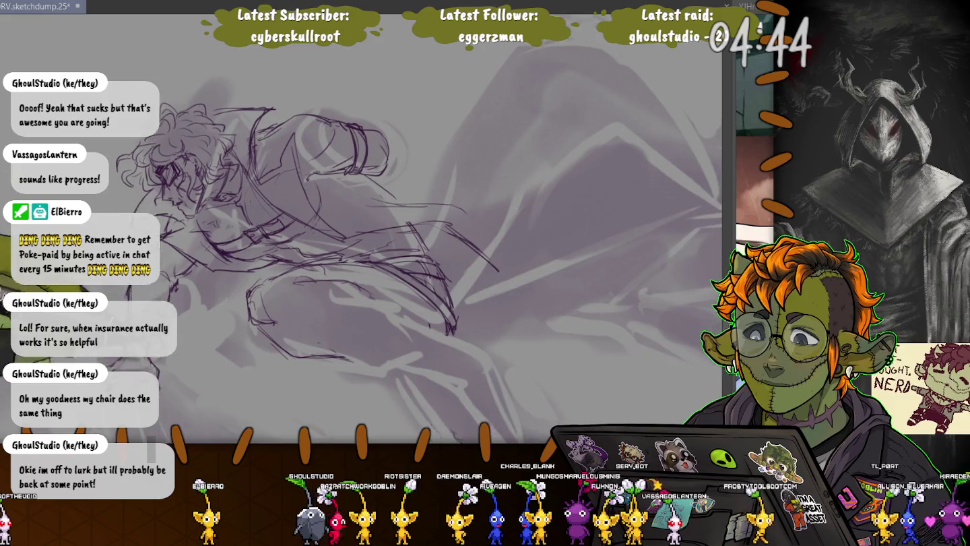
drag(343, 269, 296, 128)
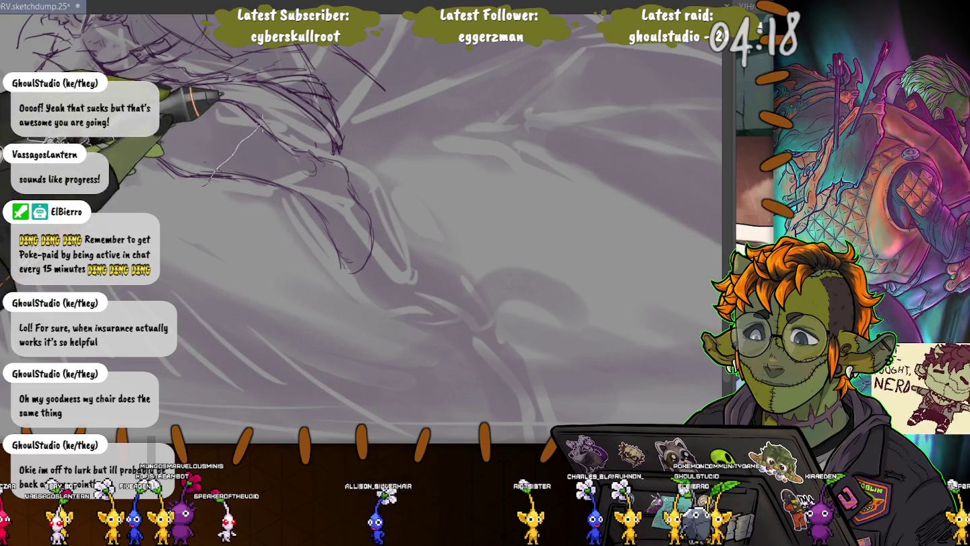
Lasso a loop of hair strokes, nudge it left and enlarge it slightly, then zoom back out.
drag(209, 180, 264, 123)
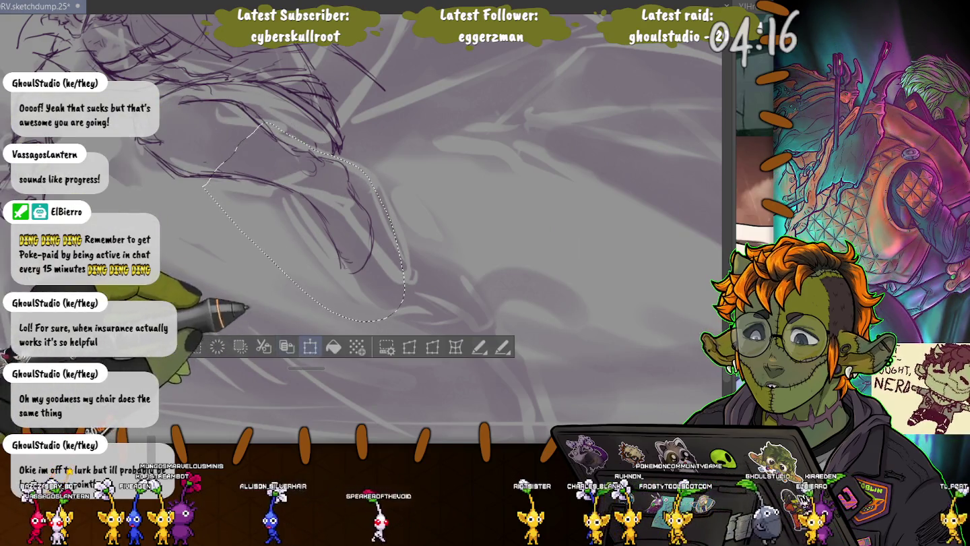
key(ctrl+t)
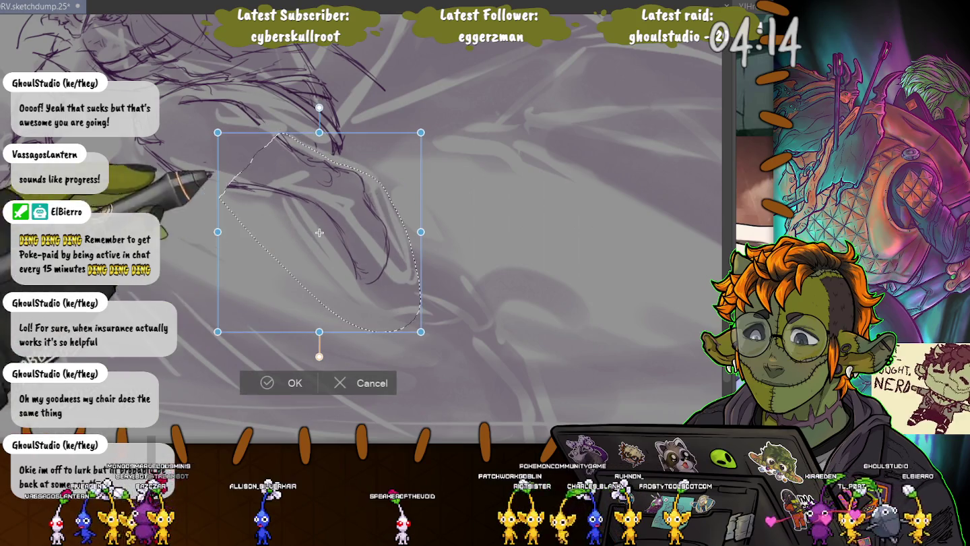
drag(320, 232, 316, 232)
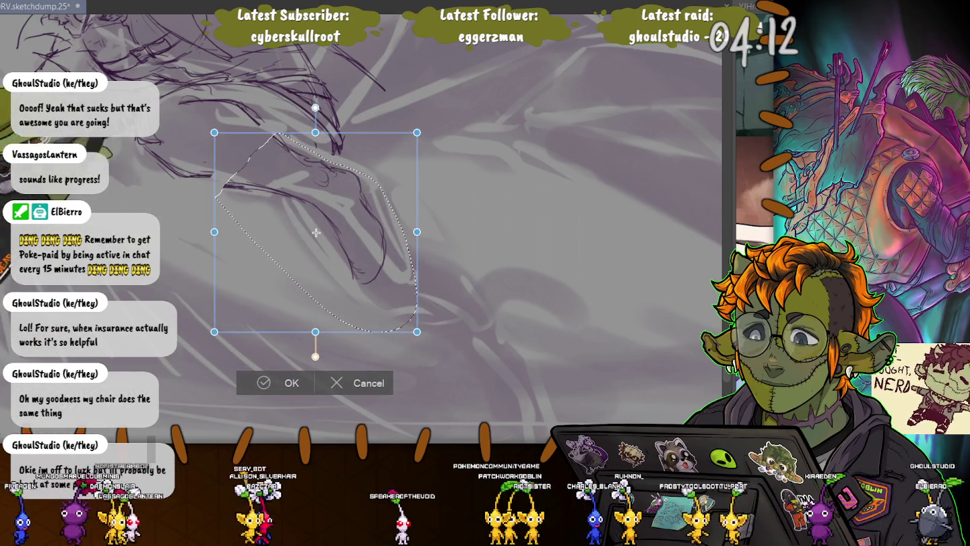
drag(214, 132, 207, 126)
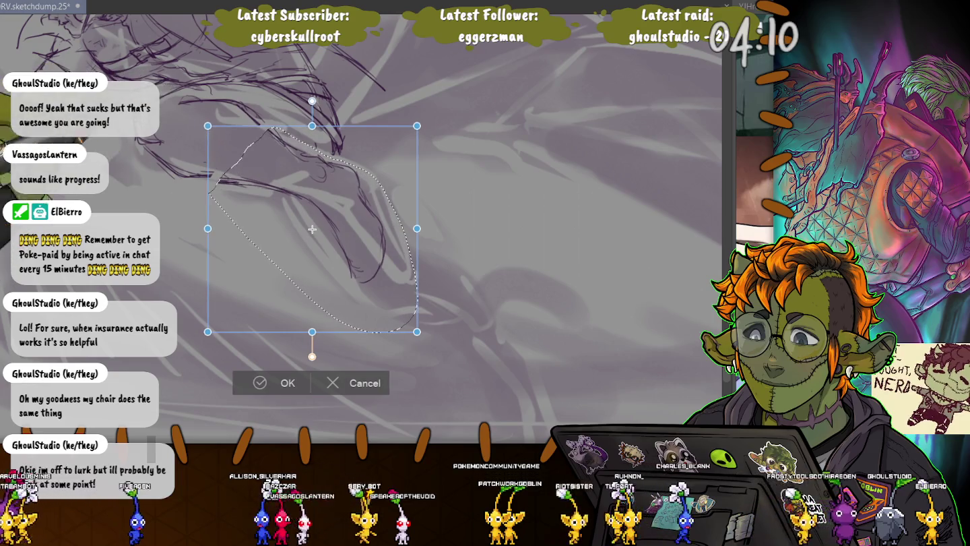
key(Return)
key(ctrl+d)
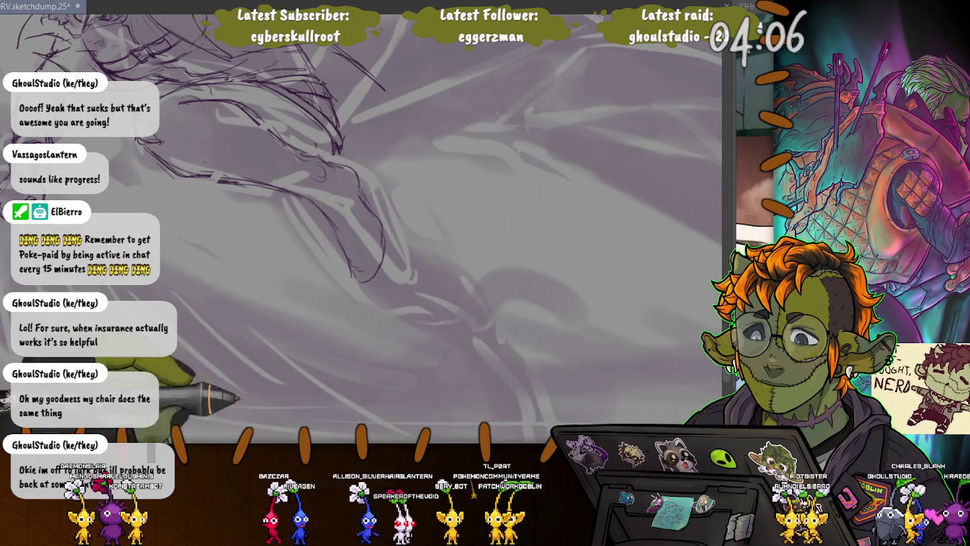
scroll(361, 228, down, 5)
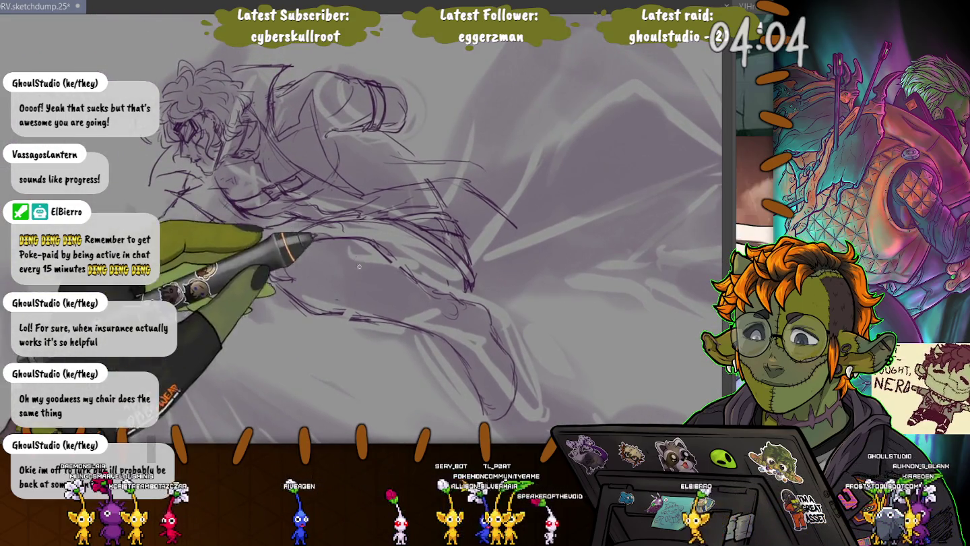
Sketch new purple lines across the figure's lower body and reduce the brush size.
drag(300, 250, 337, 199)
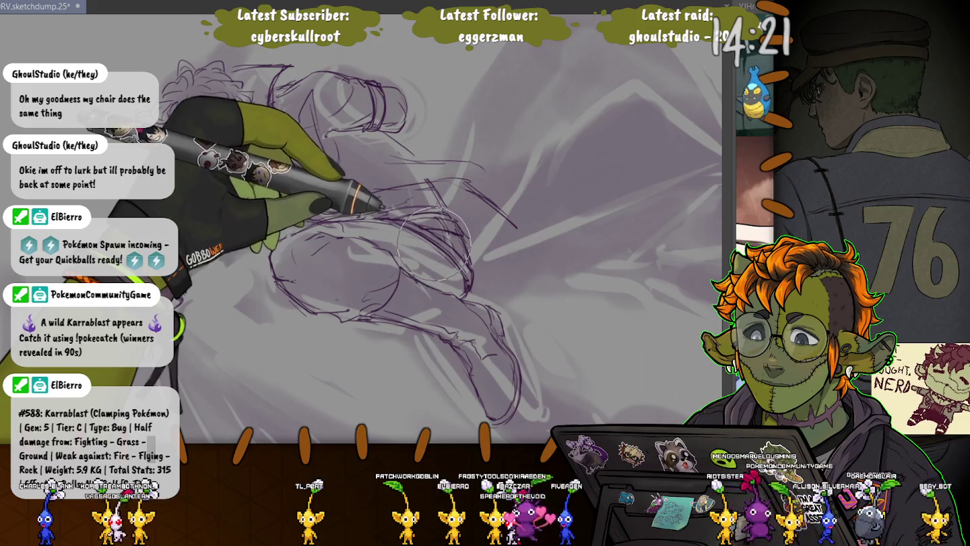
key(bracketleft)
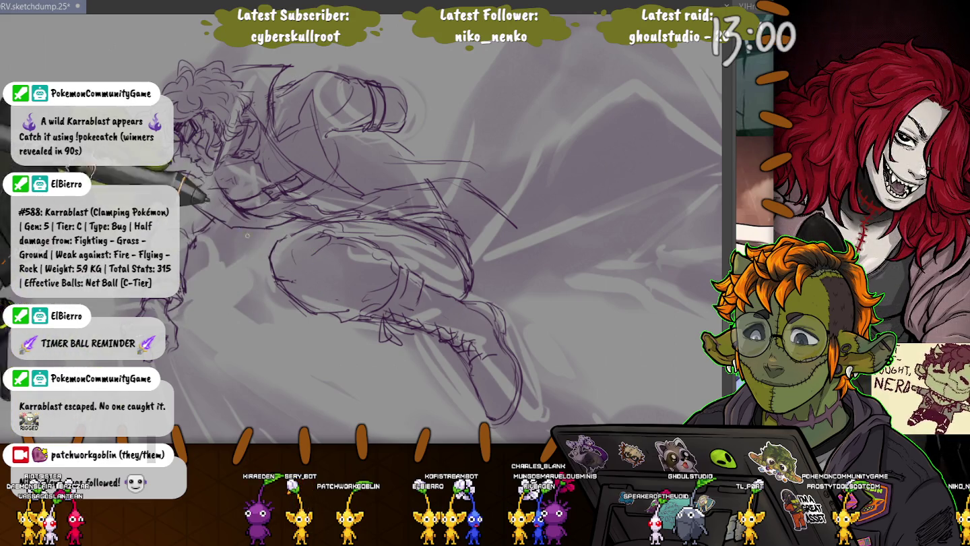
Bring the figure's upper body into view on the canvas.
mouse_move(499, 404)
mouse_down()
mouse_move(368, 173)
mouse_move(304, 238)
mouse_move(389, 151)
mouse_move(464, 330)
mouse_up()
Sketch long purple strokes that carry the outstretched leg down toward the foot at lower right.
drag(202, 135, 405, 101)
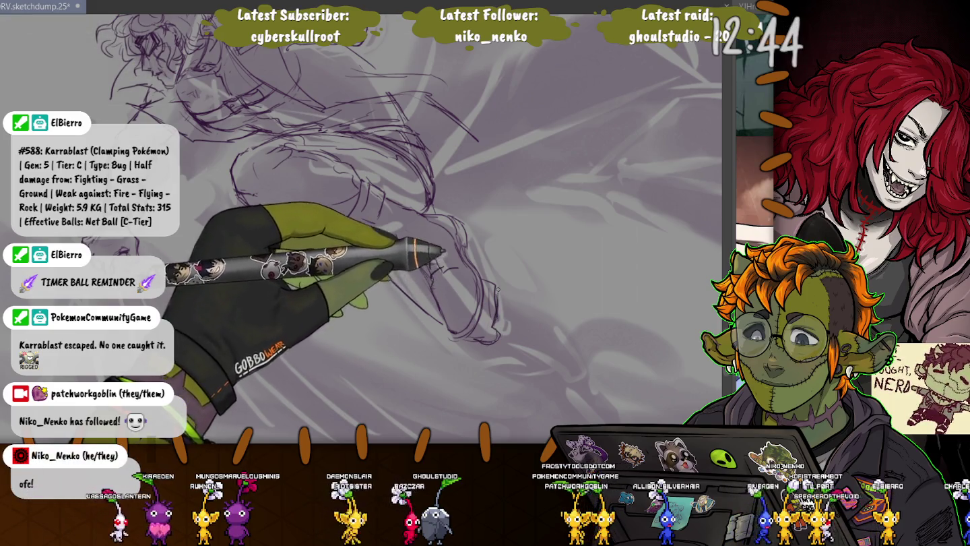
mouse_move(500, 300)
mouse_down()
mouse_move(543, 337)
mouse_move(468, 341)
mouse_move(536, 343)
mouse_up()
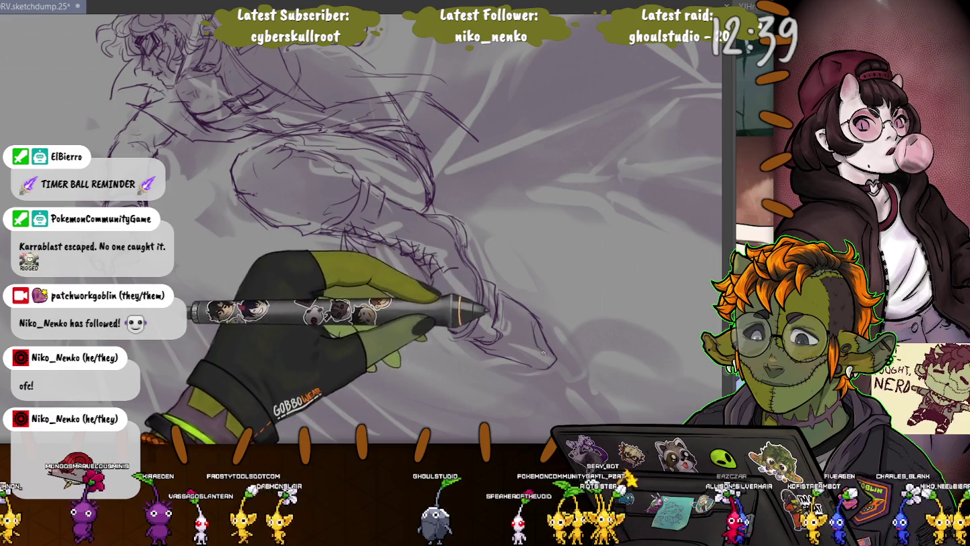
drag(404, 303, 303, 246)
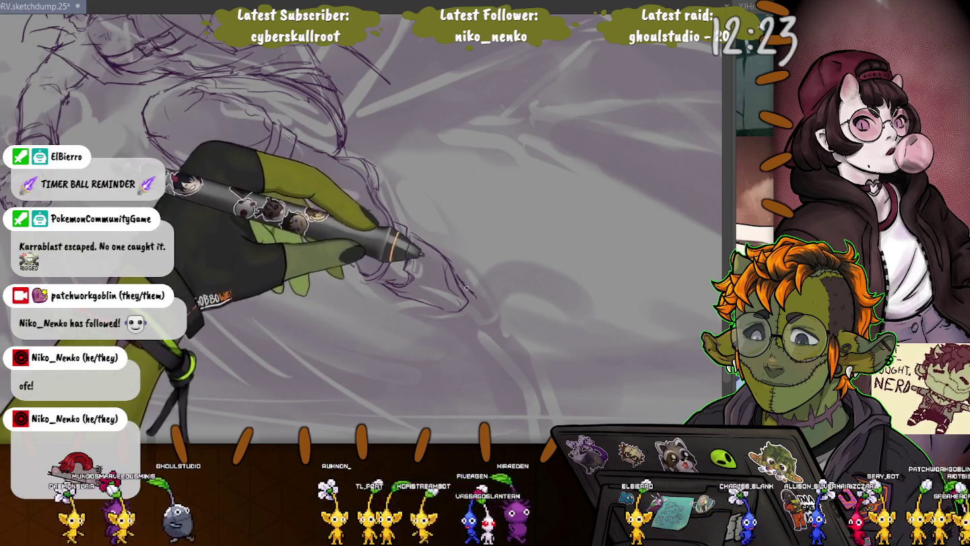
mouse_move(475, 293)
mouse_down()
mouse_move(500, 306)
mouse_move(518, 357)
mouse_up()
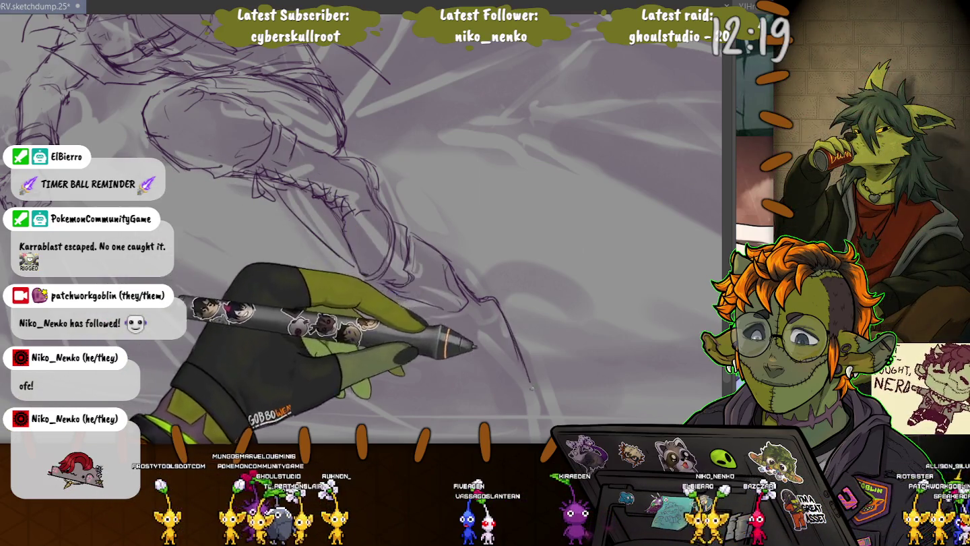
drag(505, 323, 533, 411)
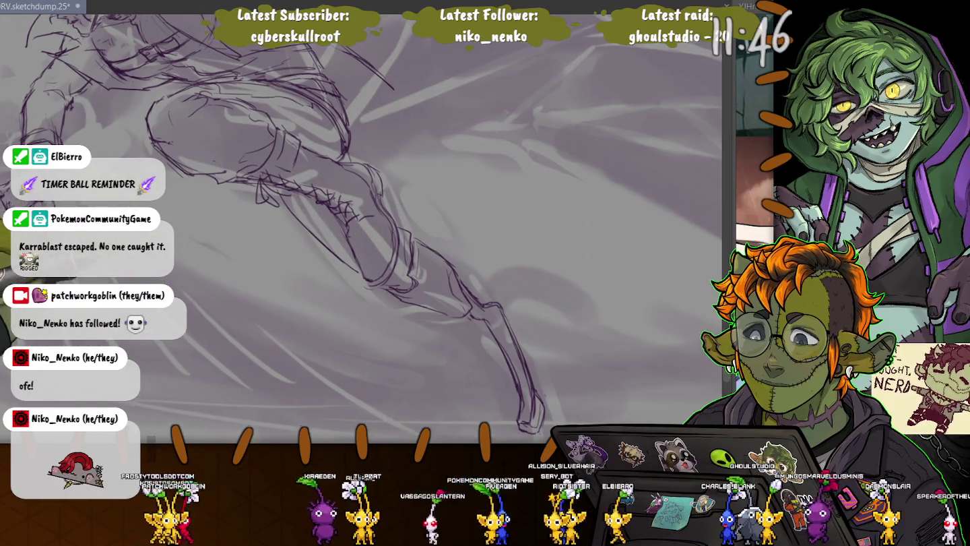
Zoom and pan the view to frame the outstretched leg and its boot.
drag(279, 223, 394, 293)
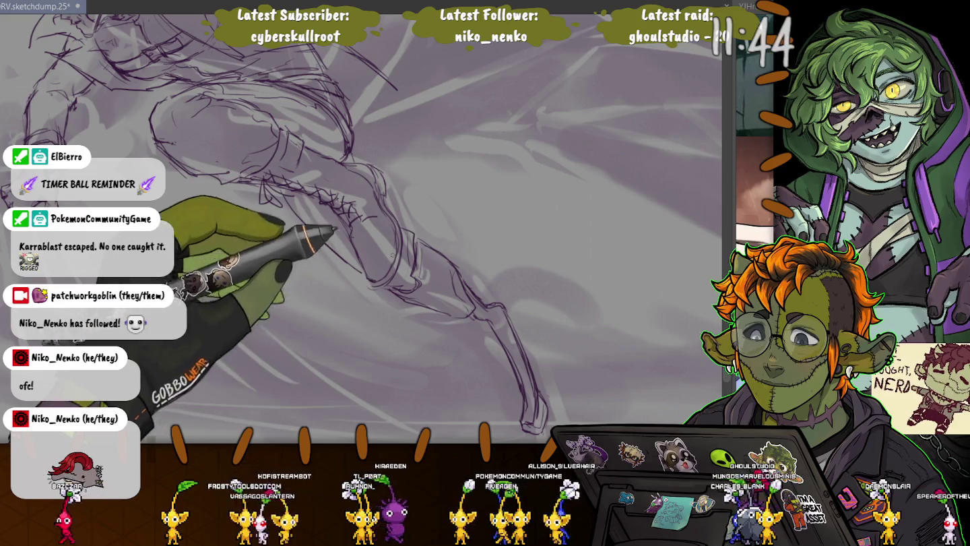
drag(172, 256, 246, 283)
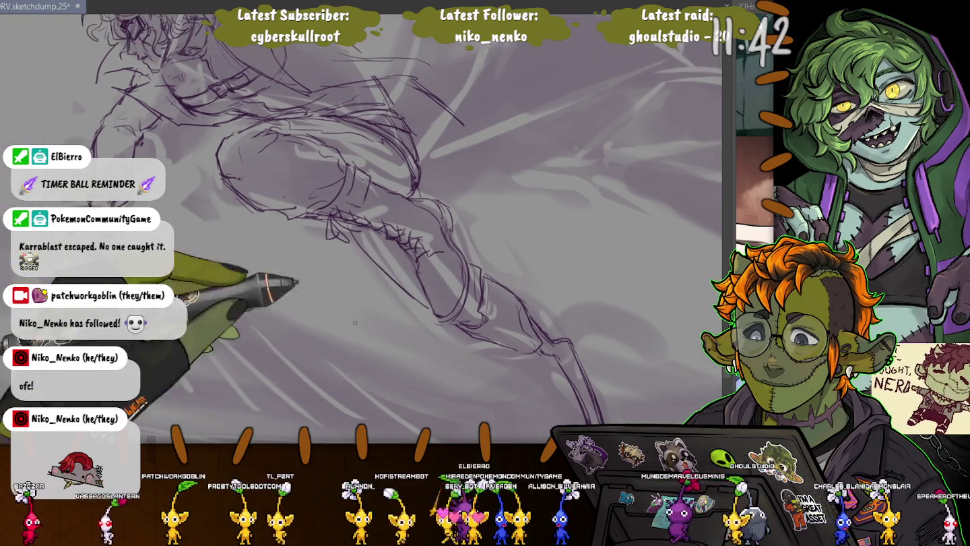
mouse_move(285, 323)
mouse_down()
mouse_move(467, 328)
mouse_move(438, 256)
mouse_up()
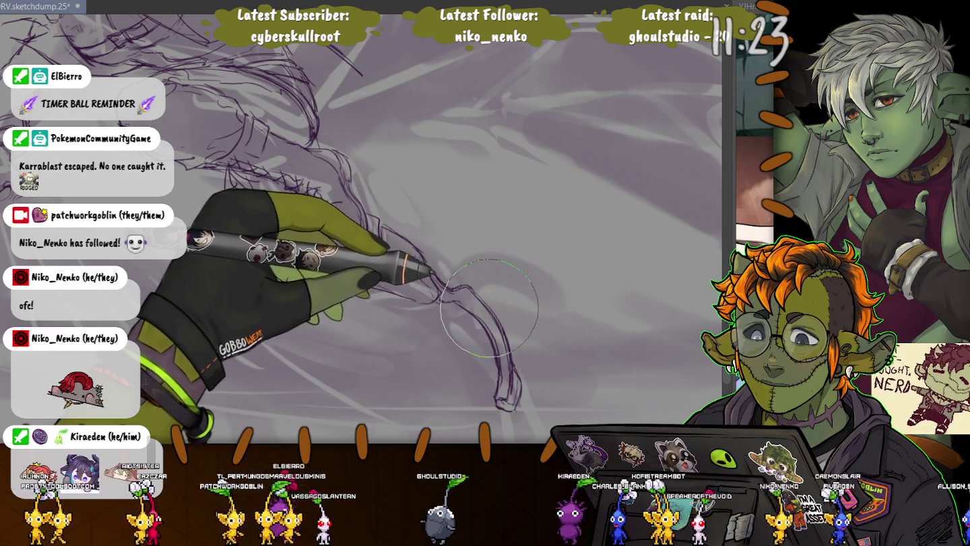
scroll(488, 307, up, 2)
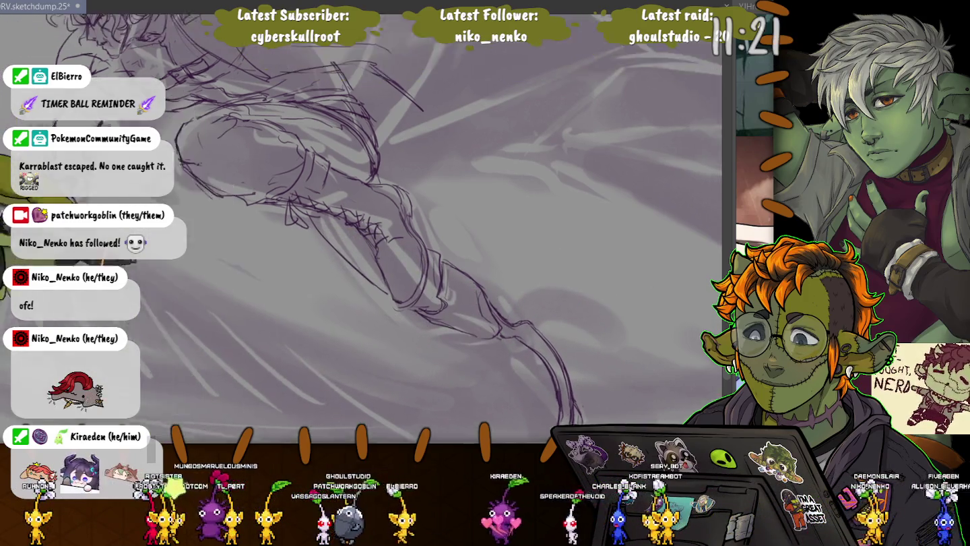
scroll(362, 229, down, 2)
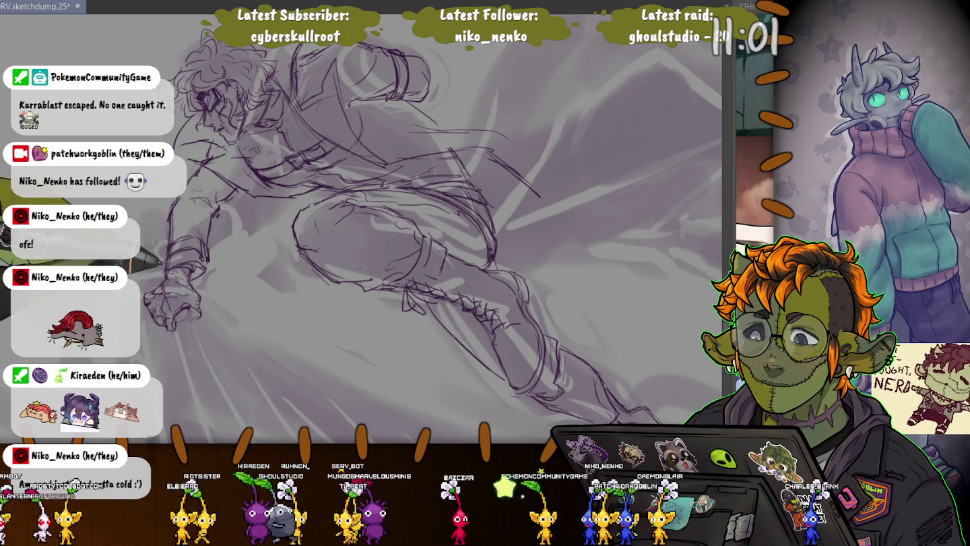
scroll(404, 236, up, 1)
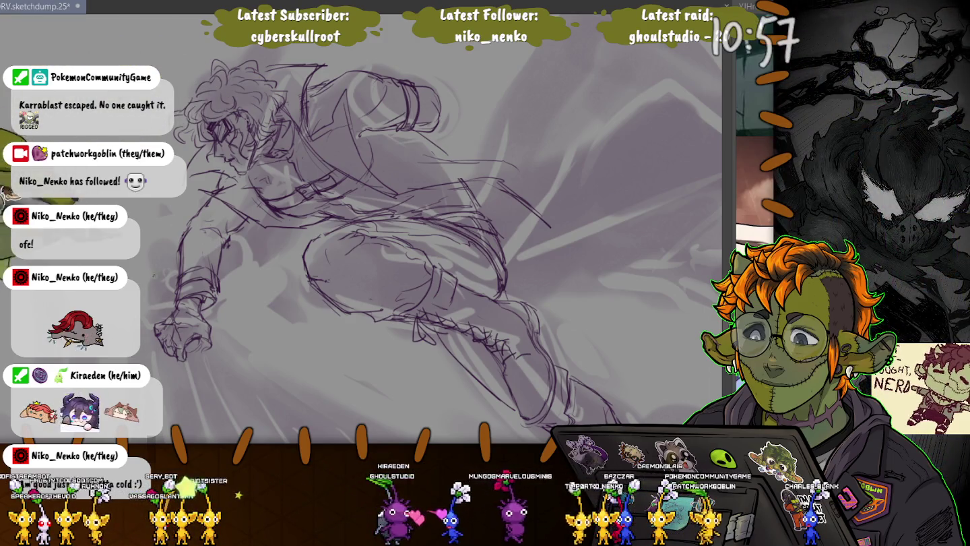
scroll(417, 229, up, 1)
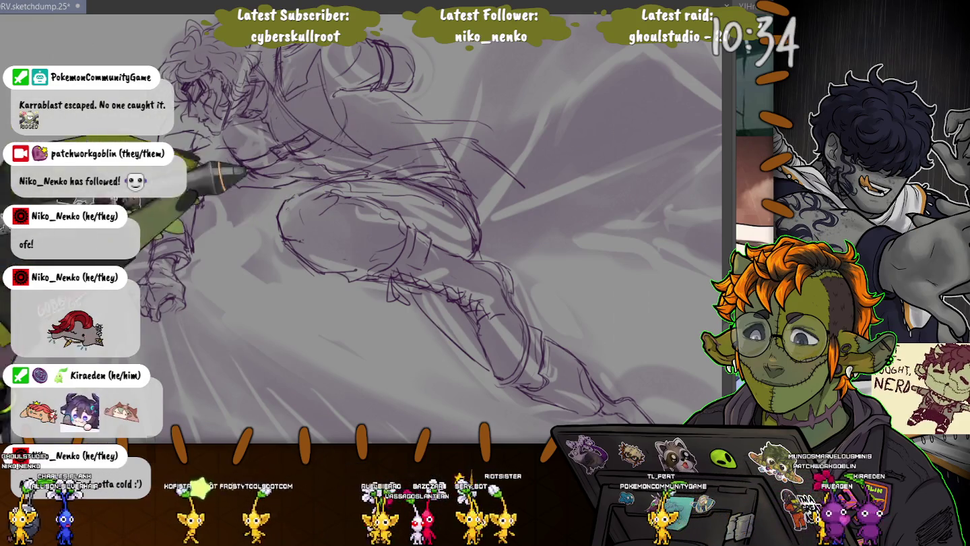
Reframe the view with a slight rotation, save the sketch with Ctrl+S, then add a stroke.
drag(272, 213, 248, 193)
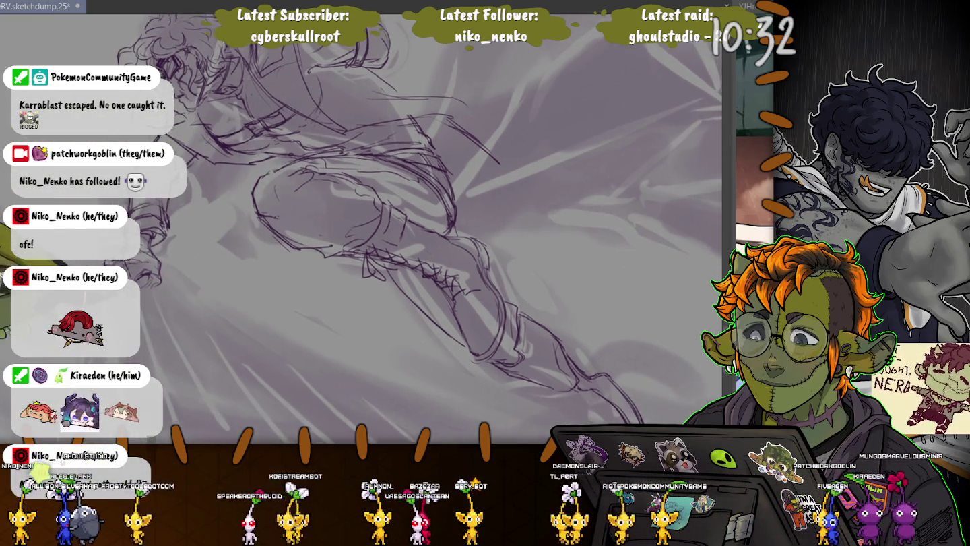
drag(404, 236, 391, 269)
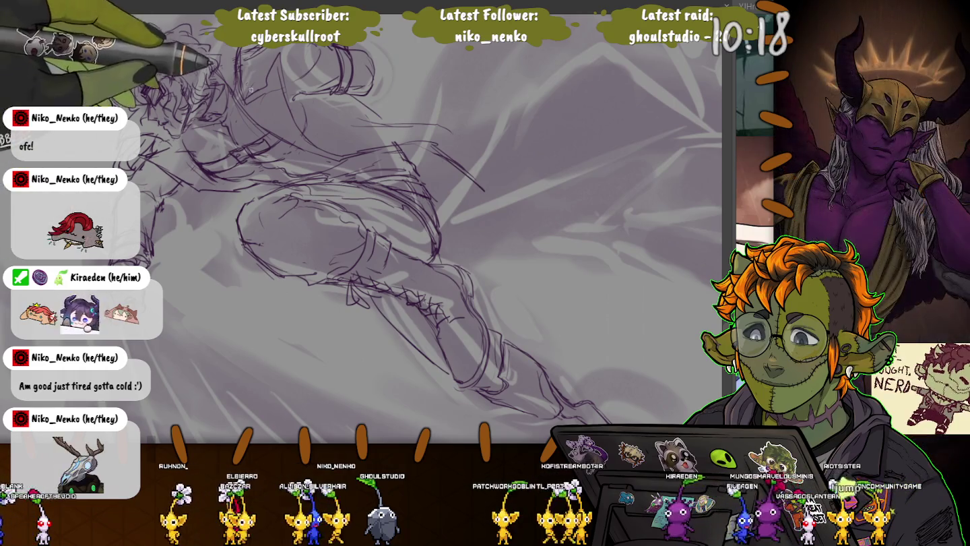
scroll(361, 229, down, 2)
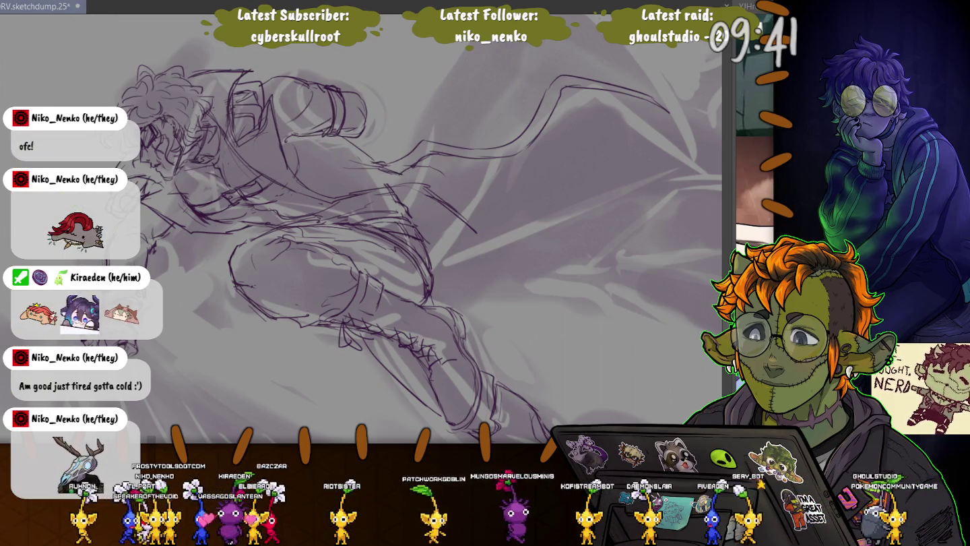
key(ctrl+s)
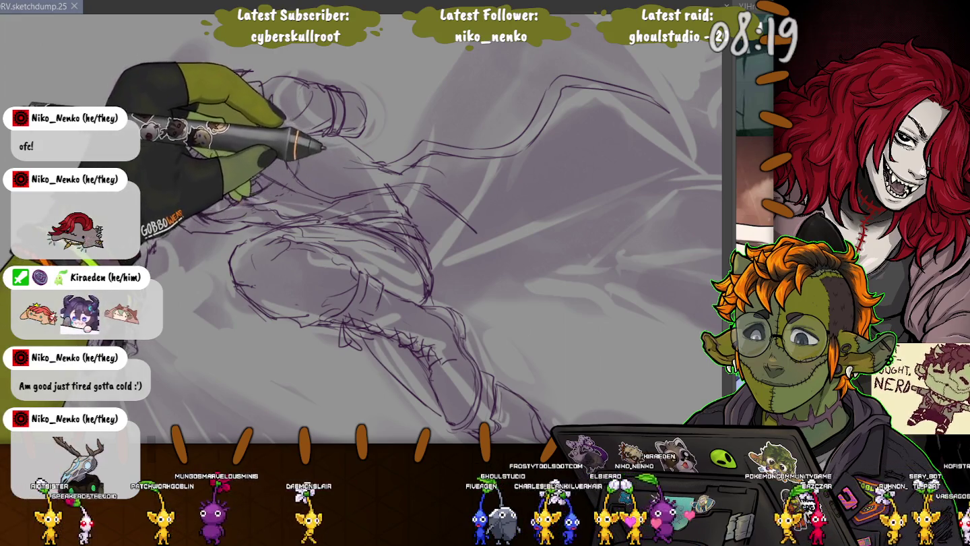
mouse_move(316, 155)
mouse_down()
mouse_move(344, 173)
mouse_move(161, 107)
mouse_up()
Zoom out and draw a new line at the upper right of the figure.
scroll(364, 229, down, 2)
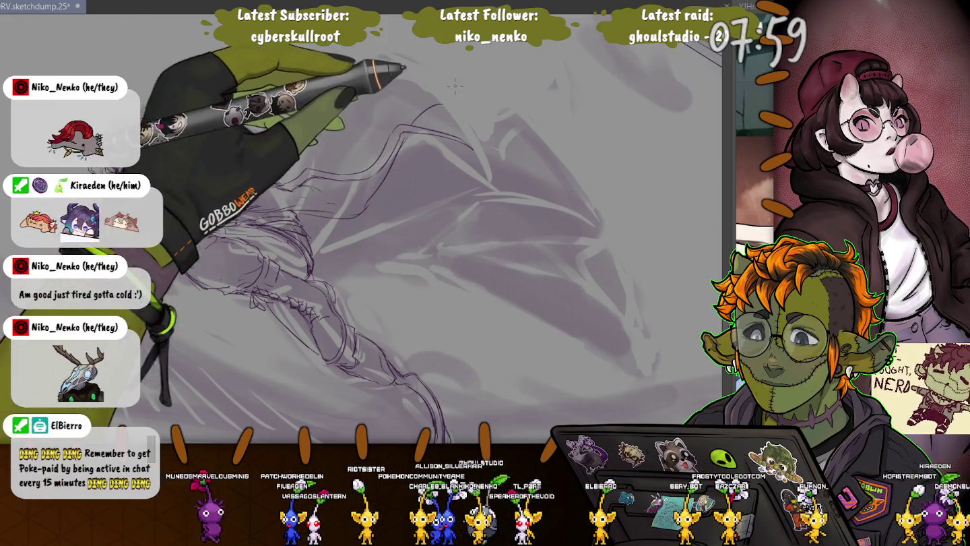
drag(493, 95, 517, 181)
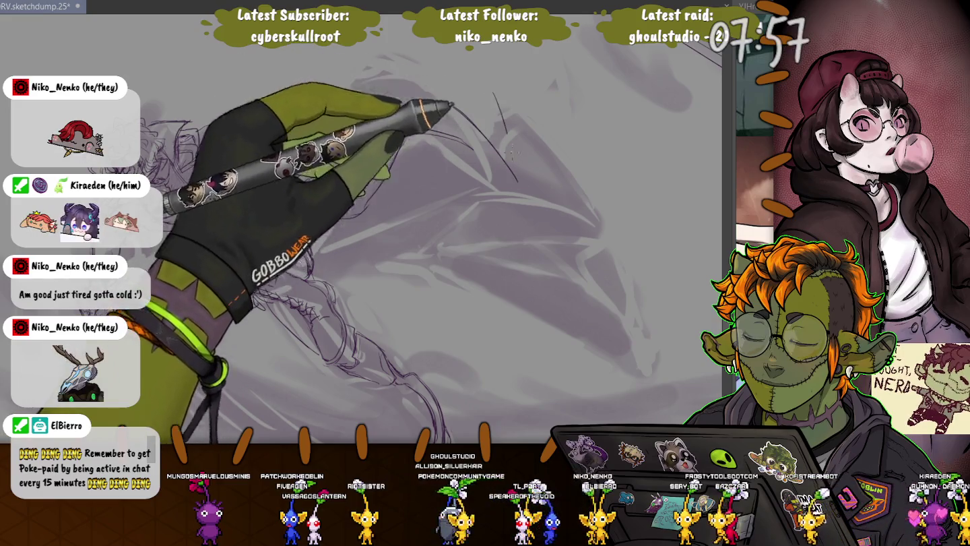
Extend the new line up and to the left above the outstretched arm.
drag(470, 71, 497, 94)
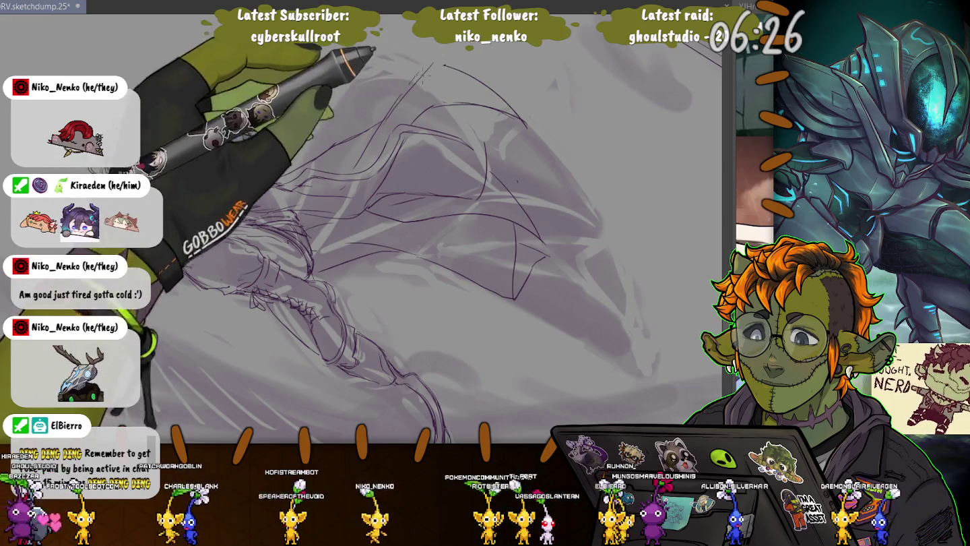
Erase part of the top curve, then rotate and zoom out the canvas view.
mouse_move(471, 77)
mouse_down()
mouse_move(408, 71)
mouse_move(471, 77)
mouse_up()
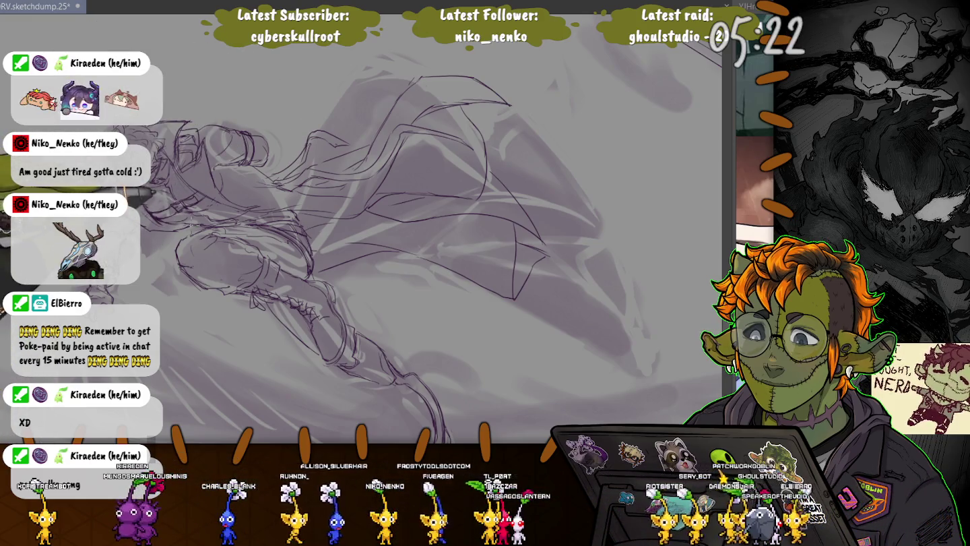
key(minus)
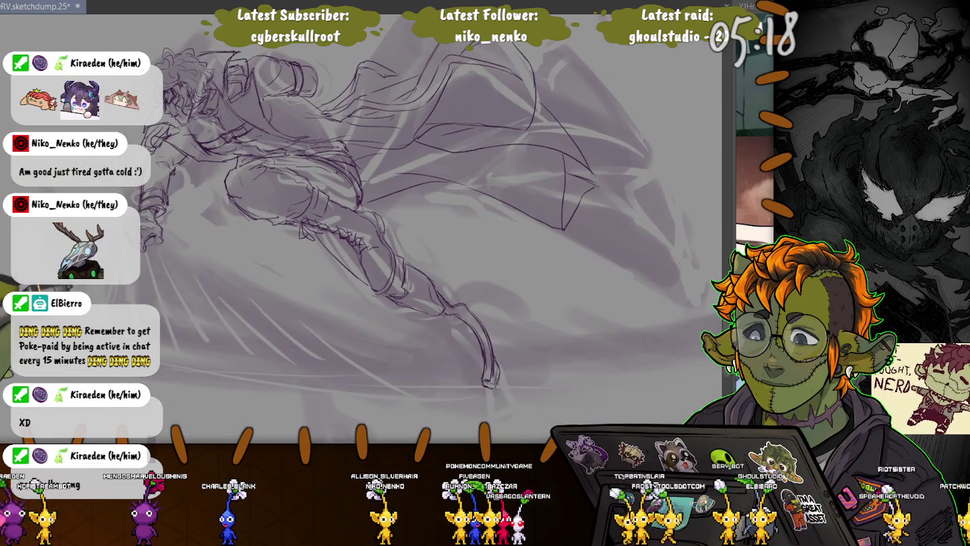
scroll(361, 202, down, 3)
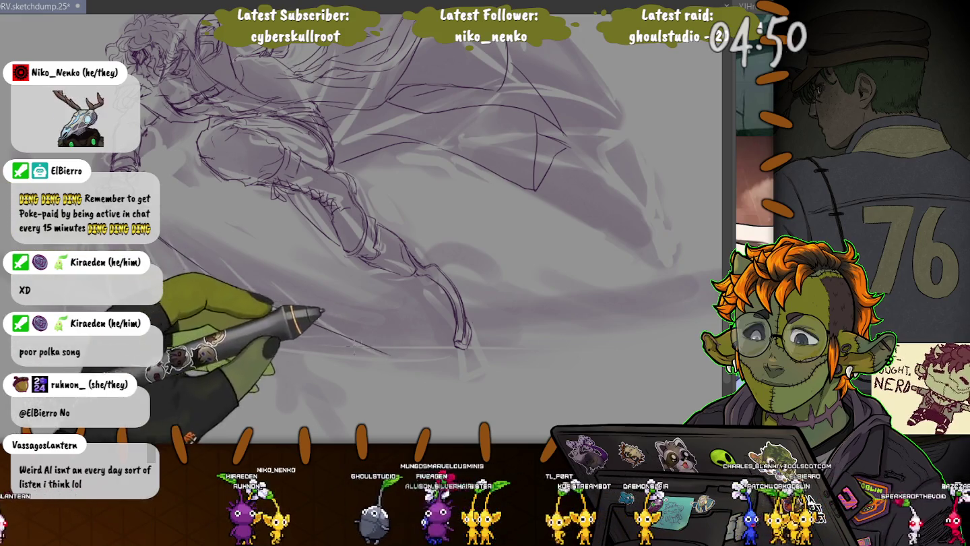
Draw a long diagonal ground line under the legs, undoing the extra strokes trailing right.
drag(162, 239, 374, 352)
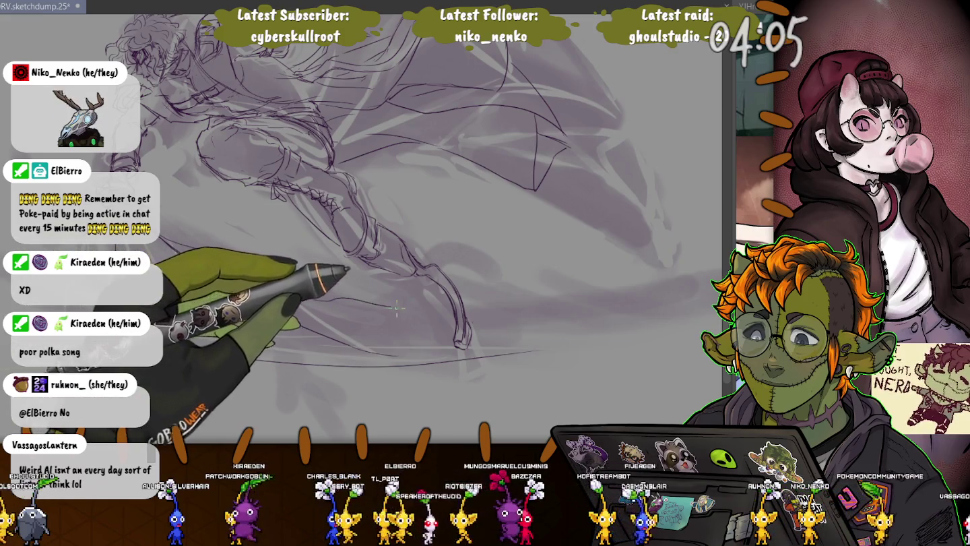
drag(301, 296, 423, 306)
drag(355, 310, 541, 314)
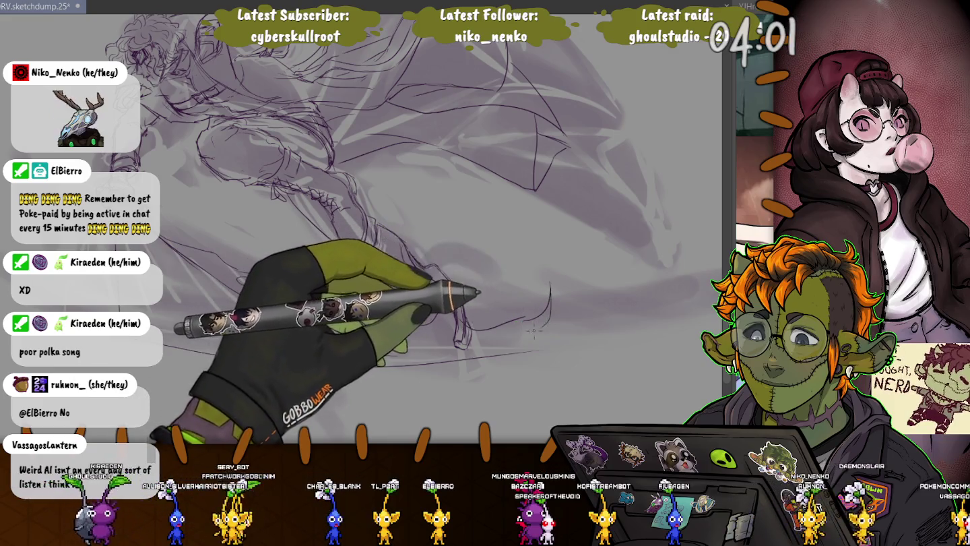
drag(539, 320, 640, 324)
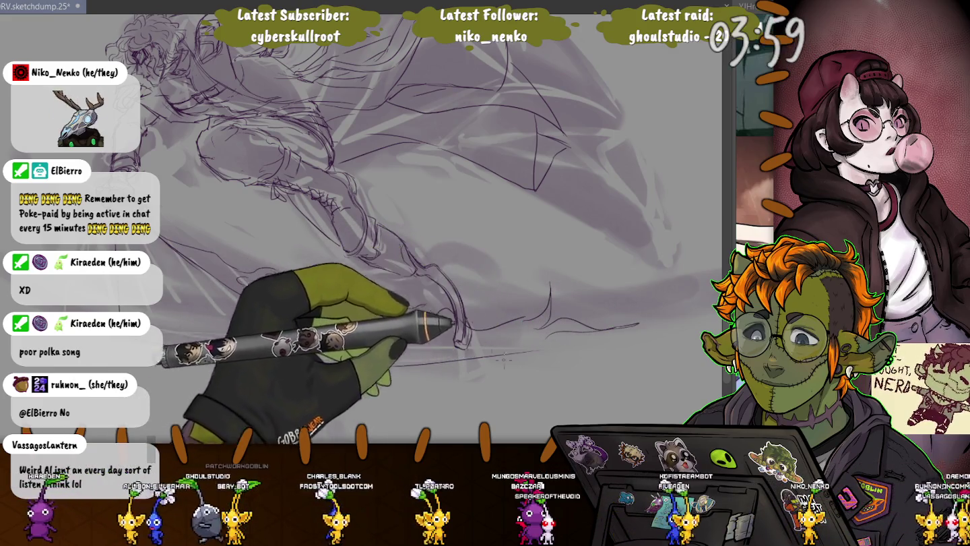
key(ctrl+z)
key(ctrl+z)
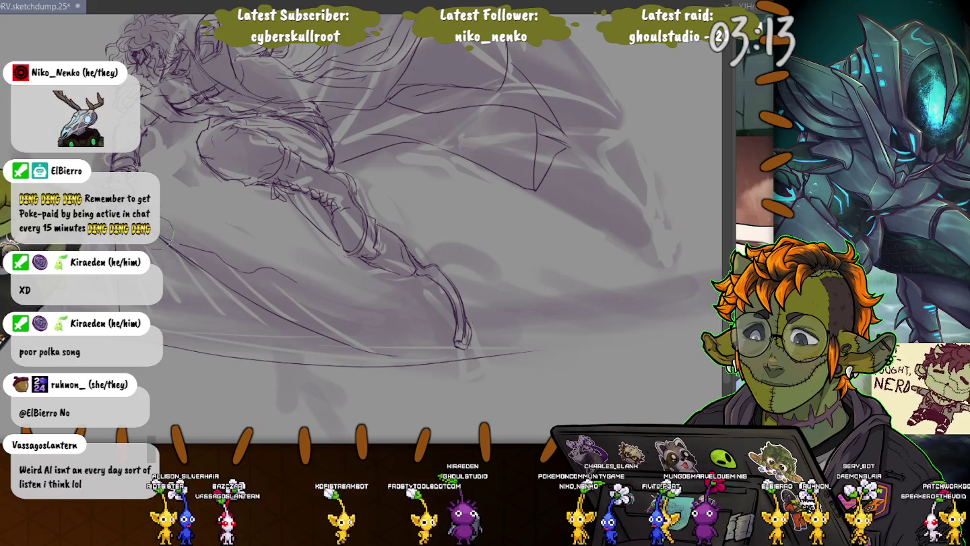
Add four diagonal hatching strokes at the lower left and short strokes below the figure.
drag(171, 233, 223, 283)
drag(161, 256, 216, 303)
drag(188, 243, 283, 317)
drag(141, 222, 202, 266)
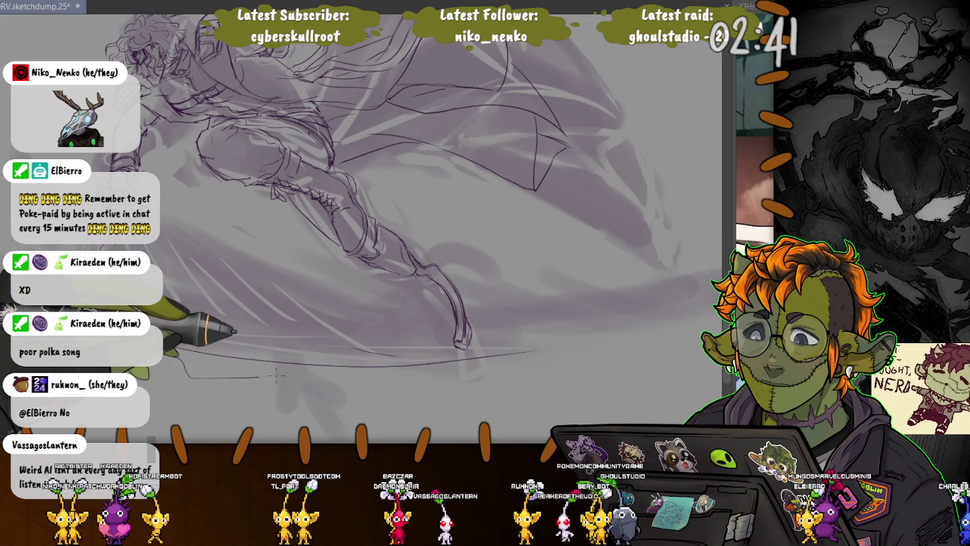
drag(174, 355, 276, 370)
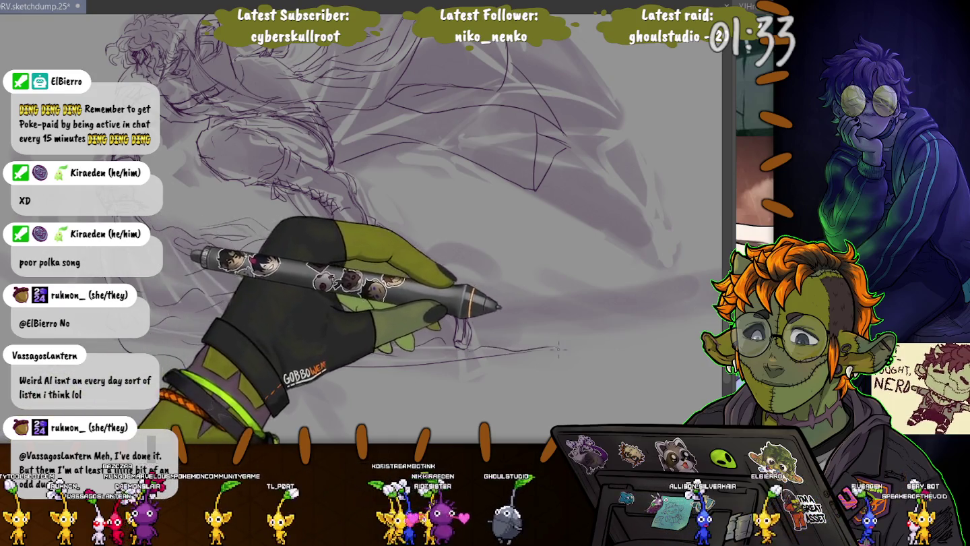
Add two faint ground lines under the figure extending right, then zoom out.
drag(506, 347, 616, 340)
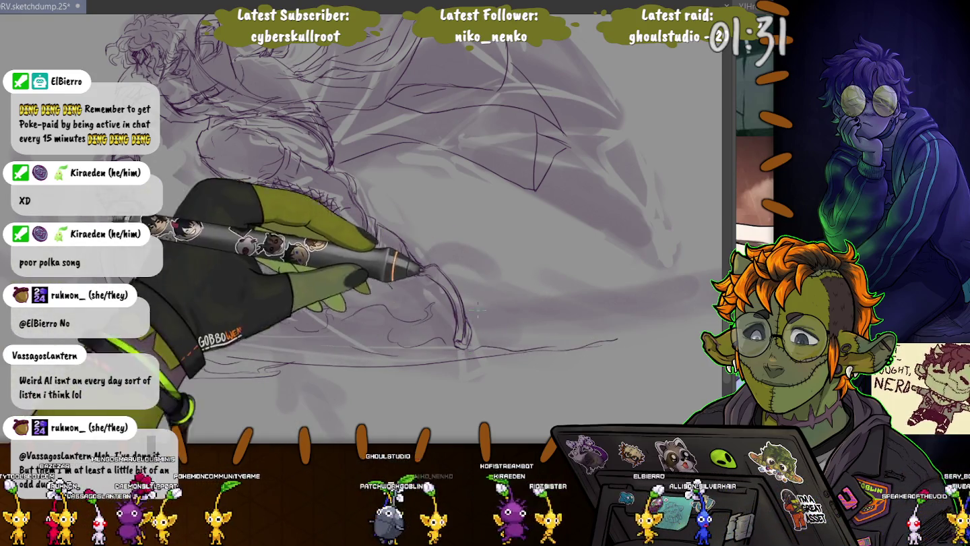
drag(478, 315, 554, 313)
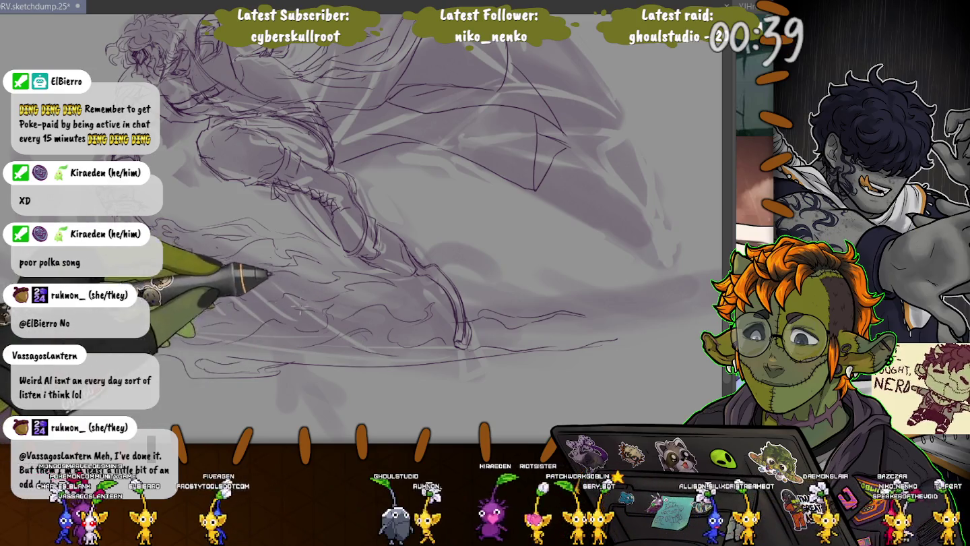
scroll(240, 283, down, 3)
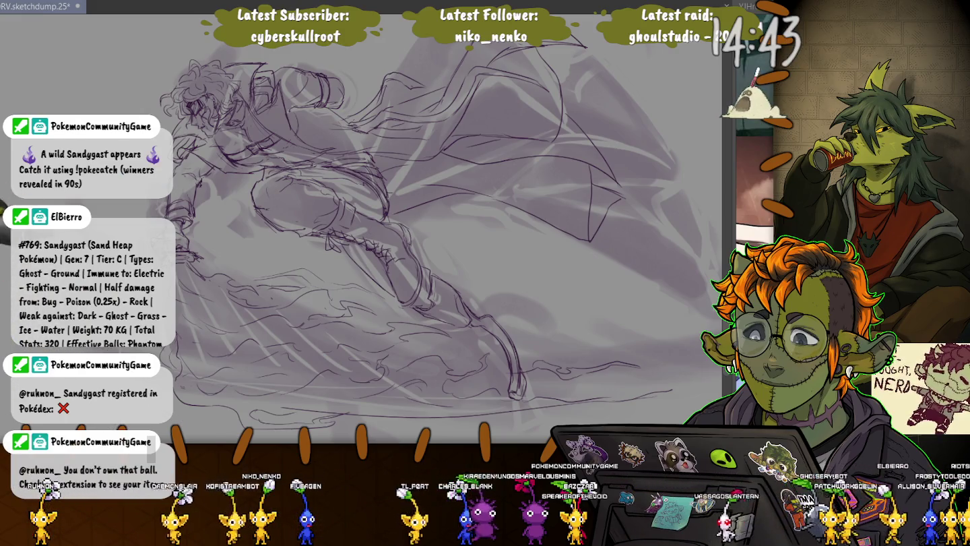
drag(404, 236, 384, 221)
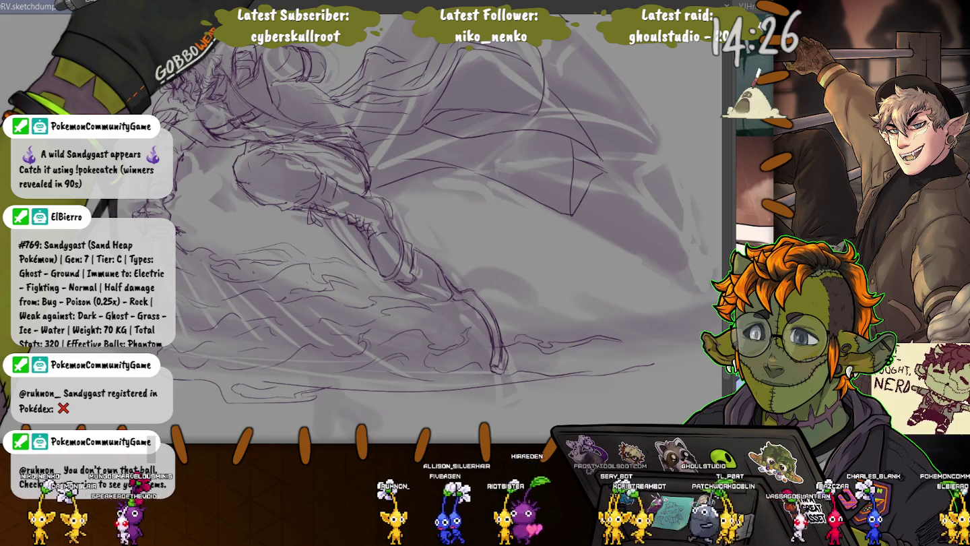
key(ctrl+minus)
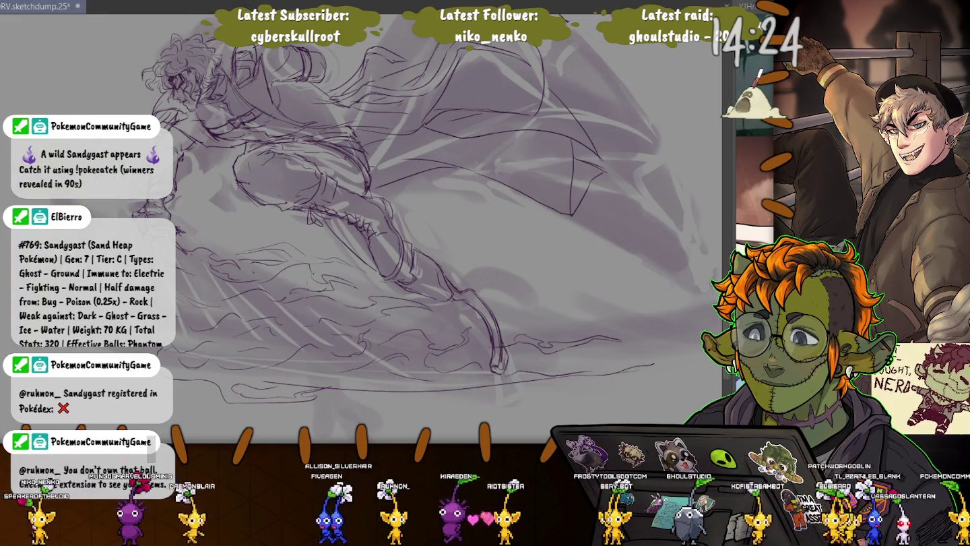
key(ctrl+minus)
key(ctrl+minus)
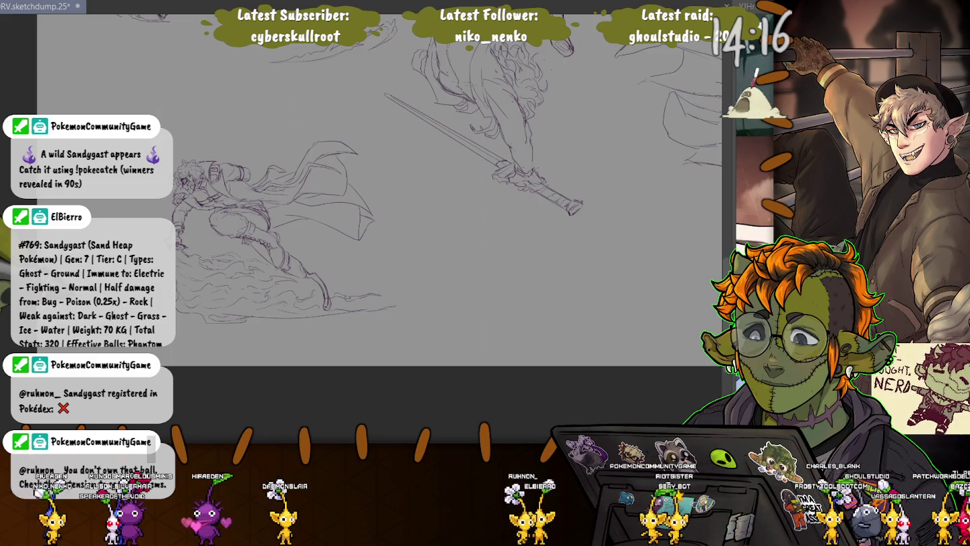
scroll(148, 175, up, 2)
scroll(149, 176, up, 2)
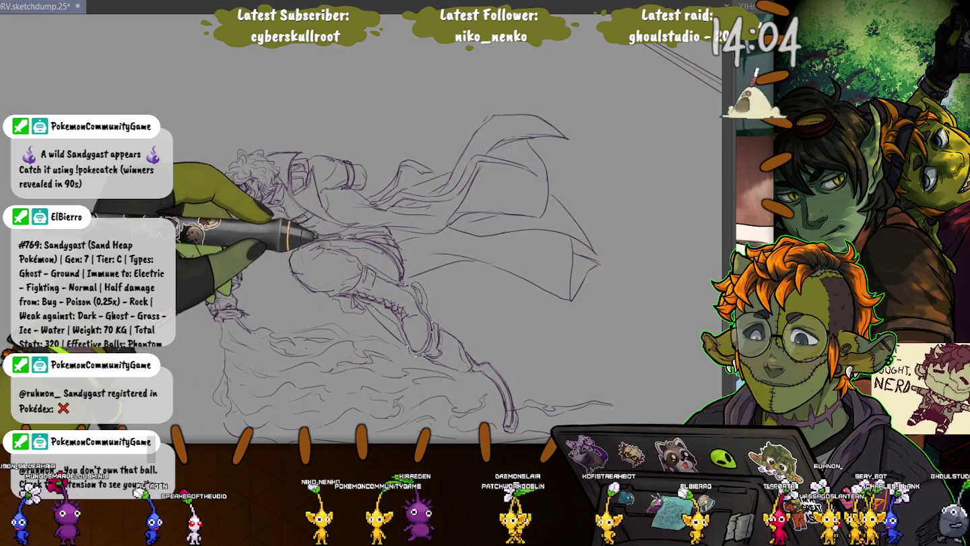
Lasso the bent leg and boot, free-transform them into a better position, and deselect.
drag(364, 264, 340, 296)
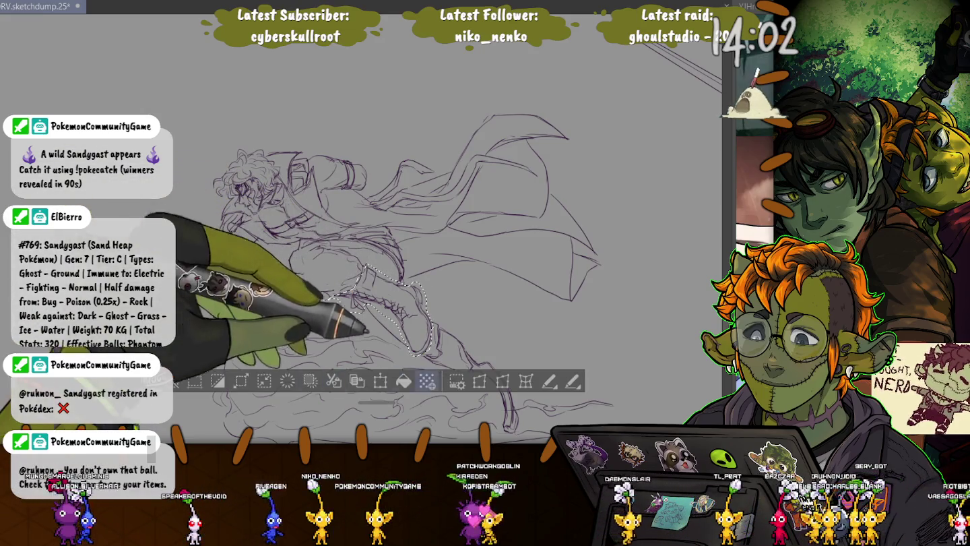
key(ctrl+t)
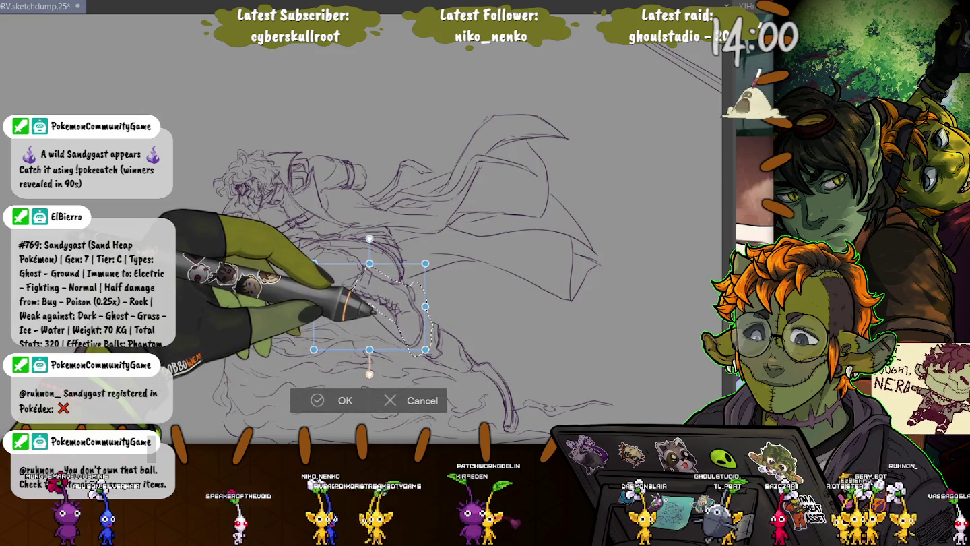
key(Return)
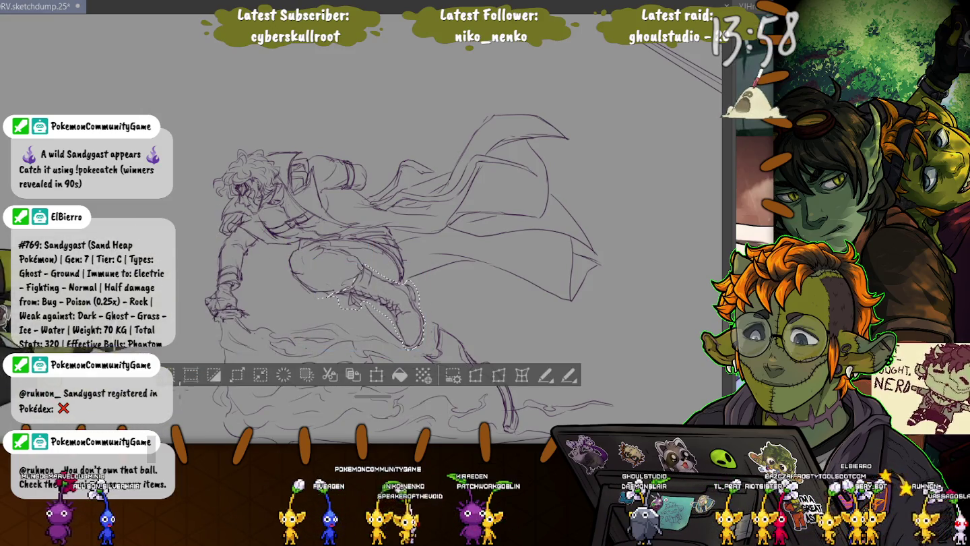
key(ctrl+d)
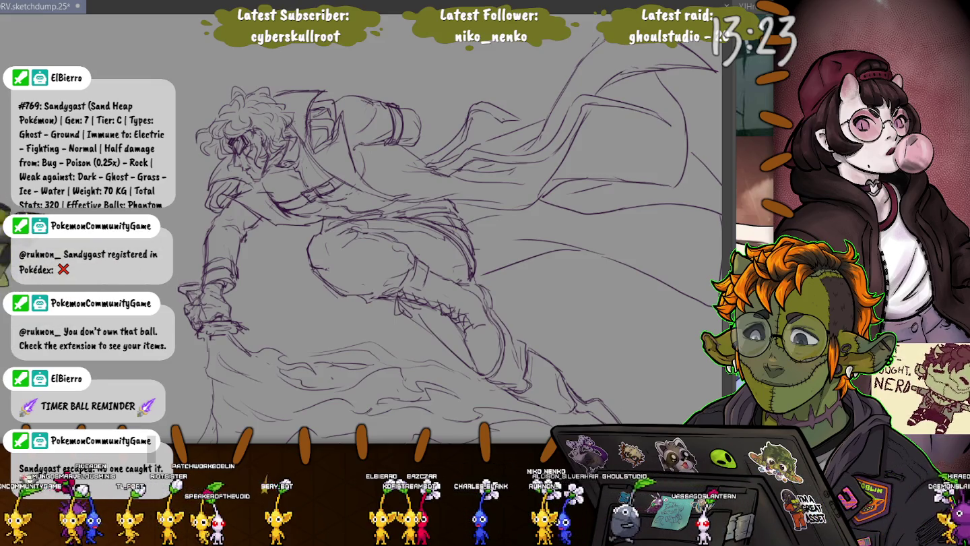
Zoom the canvas in and out to survey the sketch page.
scroll(444, 242, down, 3)
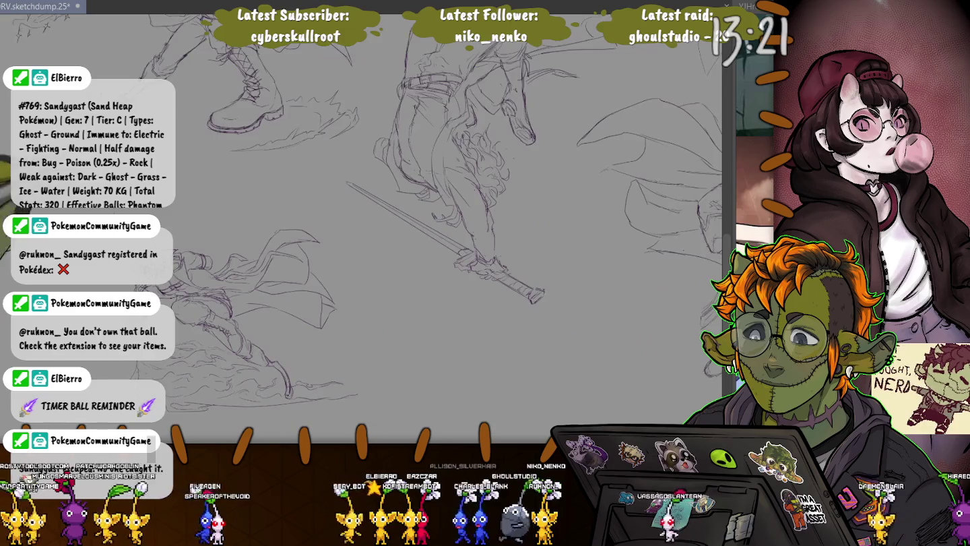
scroll(431, 229, up, 5)
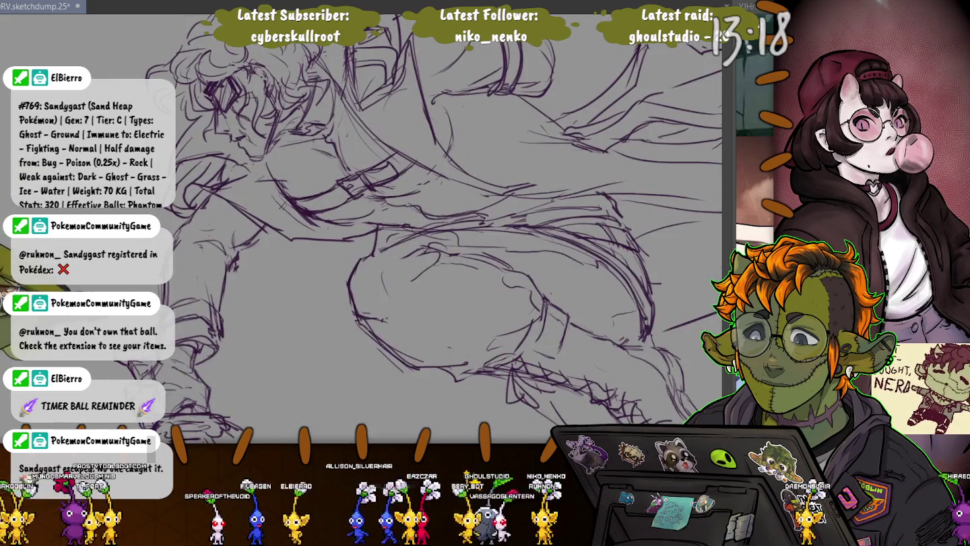
scroll(431, 229, down, 3)
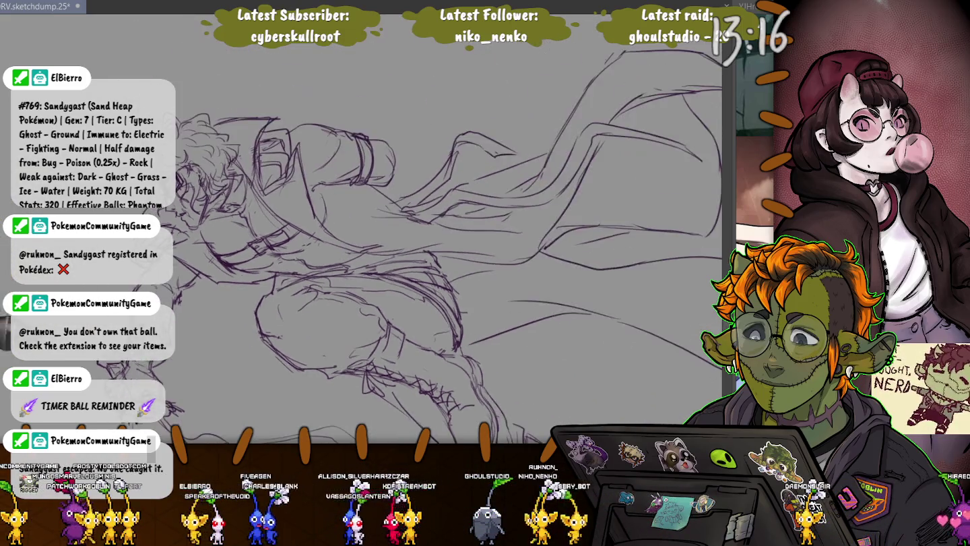
scroll(431, 229, down, 3)
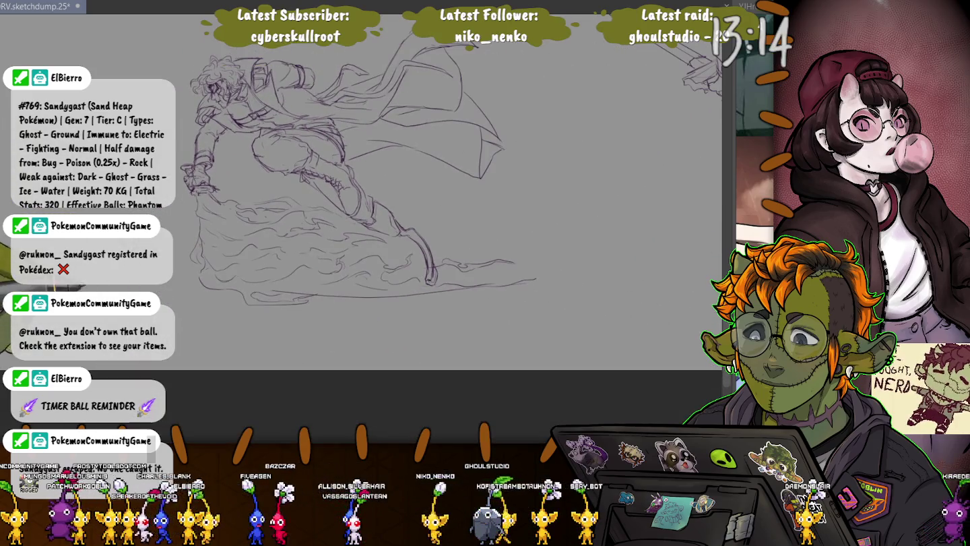
scroll(206, 155, up, 3)
scroll(206, 155, up, 3)
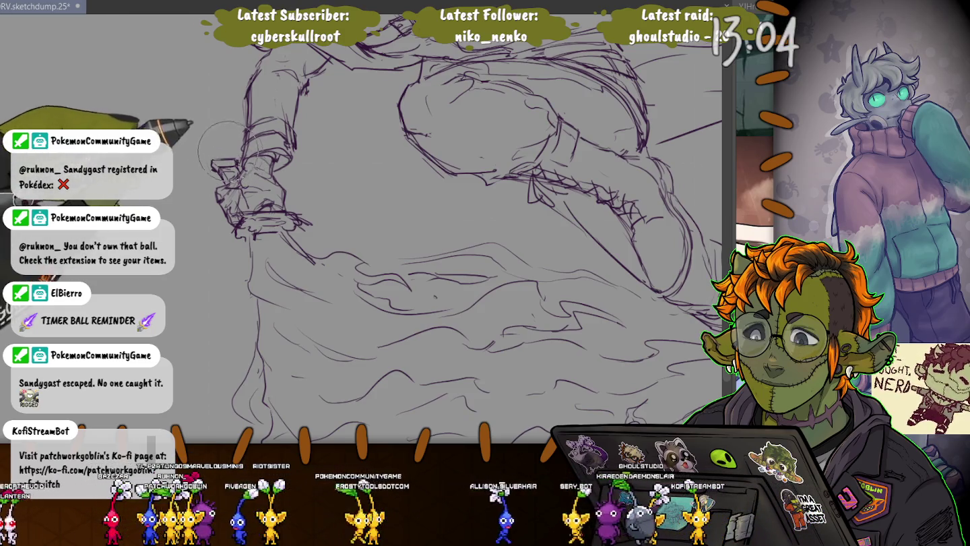
Zoom out to the full page, then zoom in on the upper-left sword figure.
scroll(444, 215, down, 3)
scroll(445, 215, down, 2)
scroll(444, 216, down, 2)
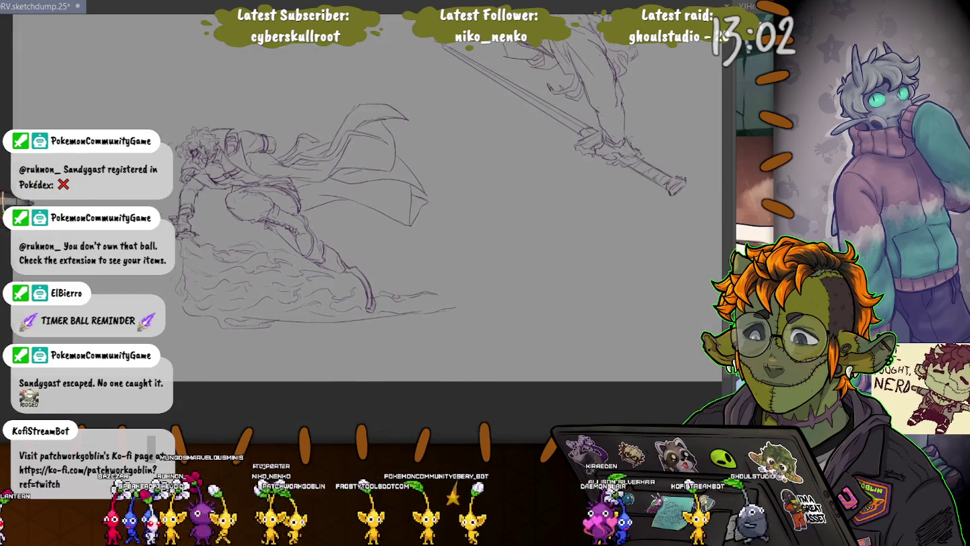
scroll(445, 216, down, 1)
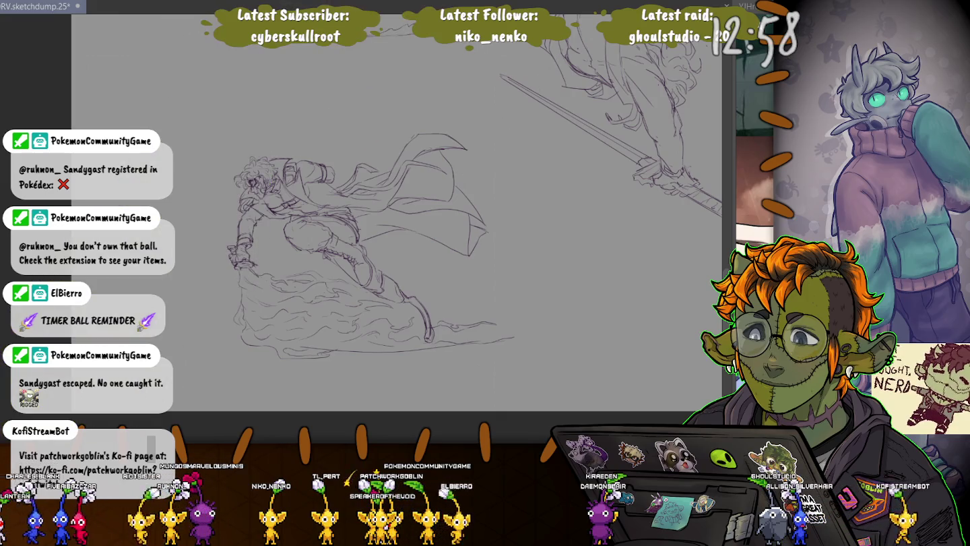
scroll(358, 316, down, 2)
scroll(358, 315, down, 2)
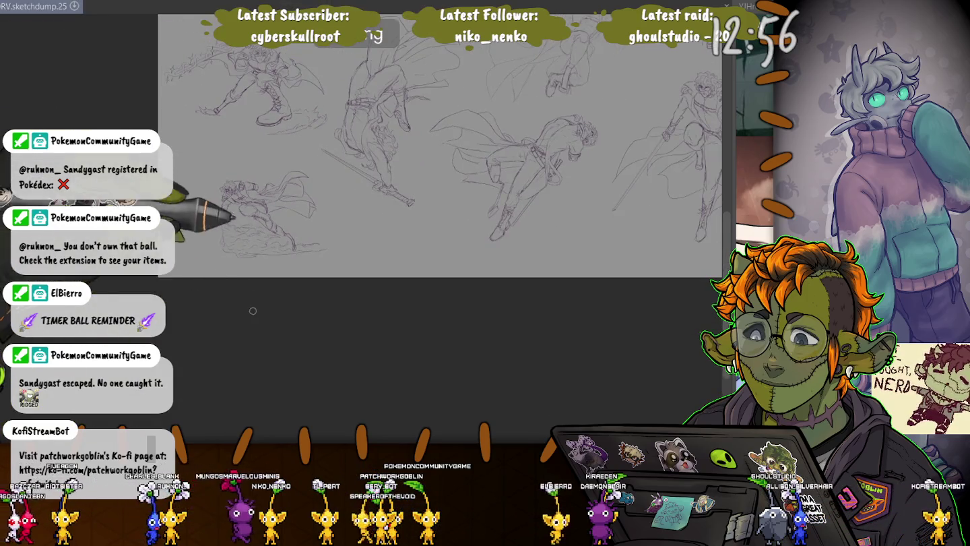
scroll(358, 315, up, 3)
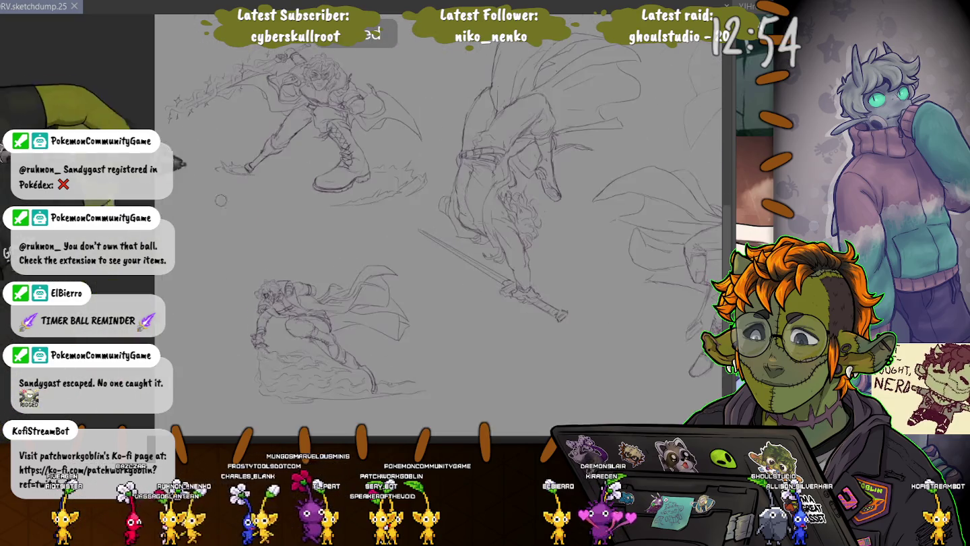
scroll(122, 277, up, 2)
scroll(122, 277, up, 2)
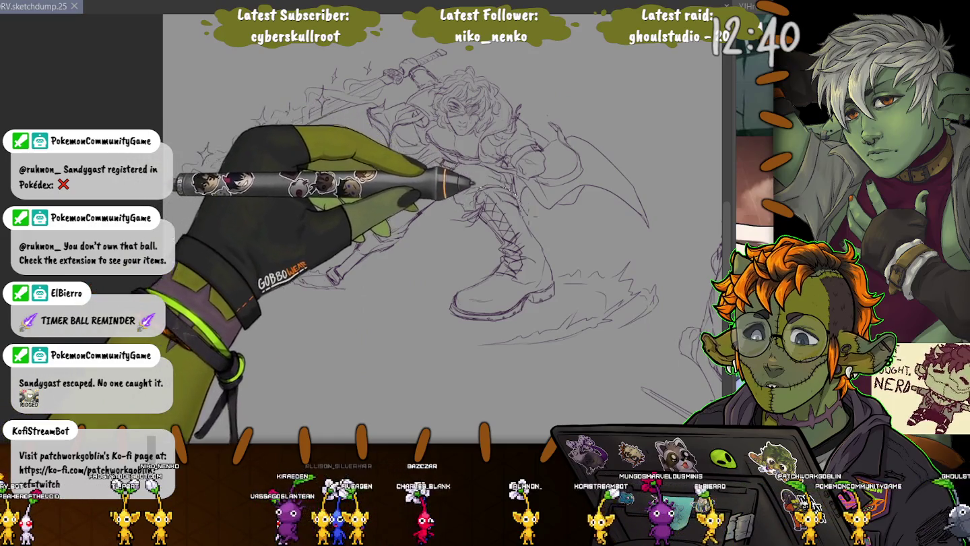
Lasso the boot and lower leg, shrink and nudge it left, then apply and deselect.
drag(411, 289, 472, 195)
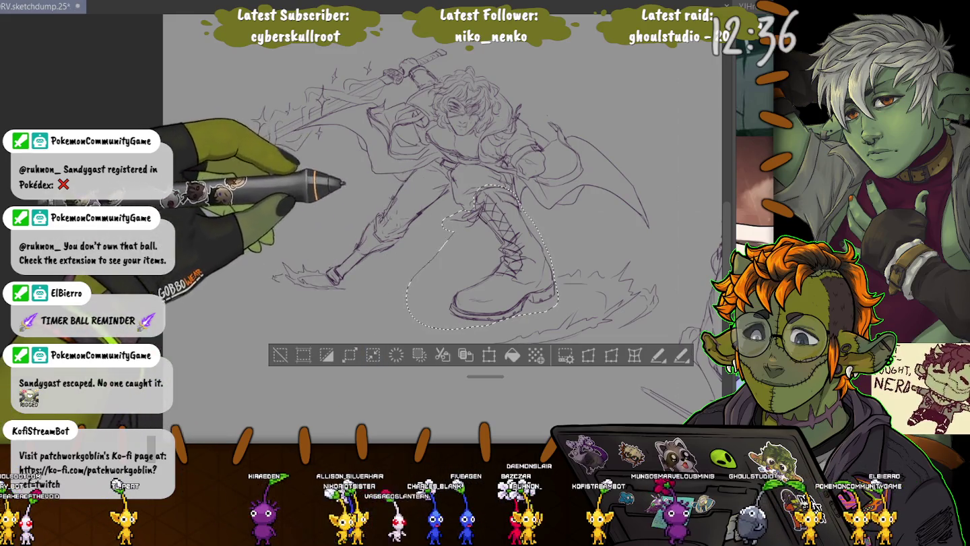
key(ctrl+t)
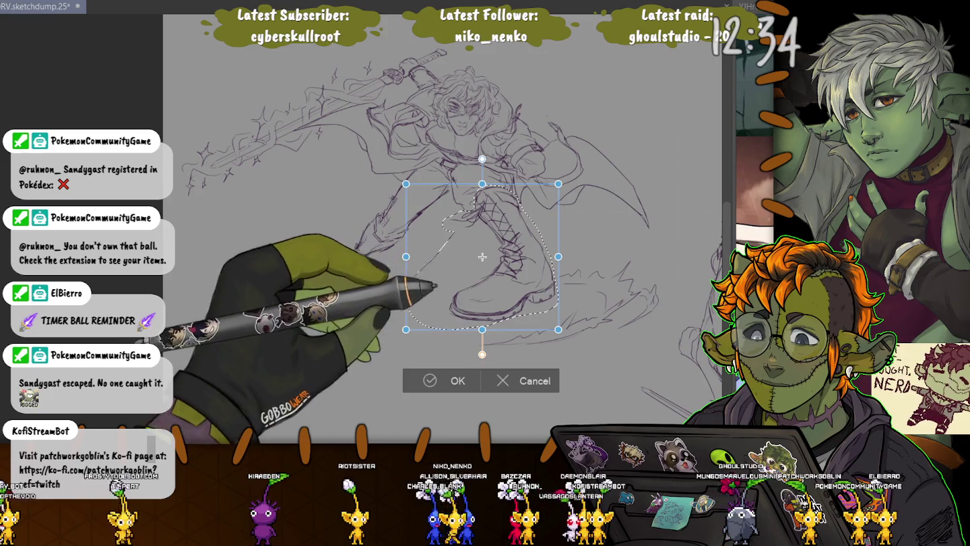
drag(558, 329, 549, 321)
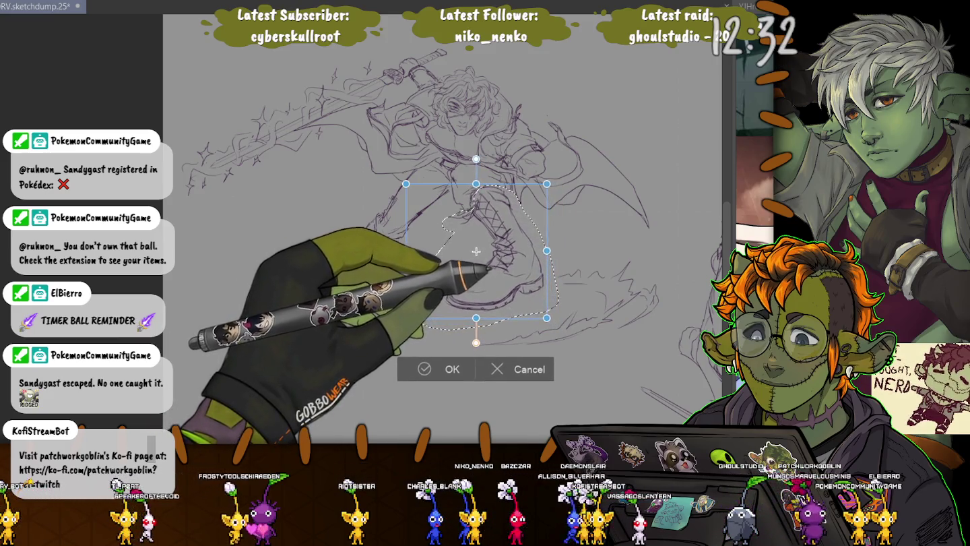
drag(406, 251, 411, 252)
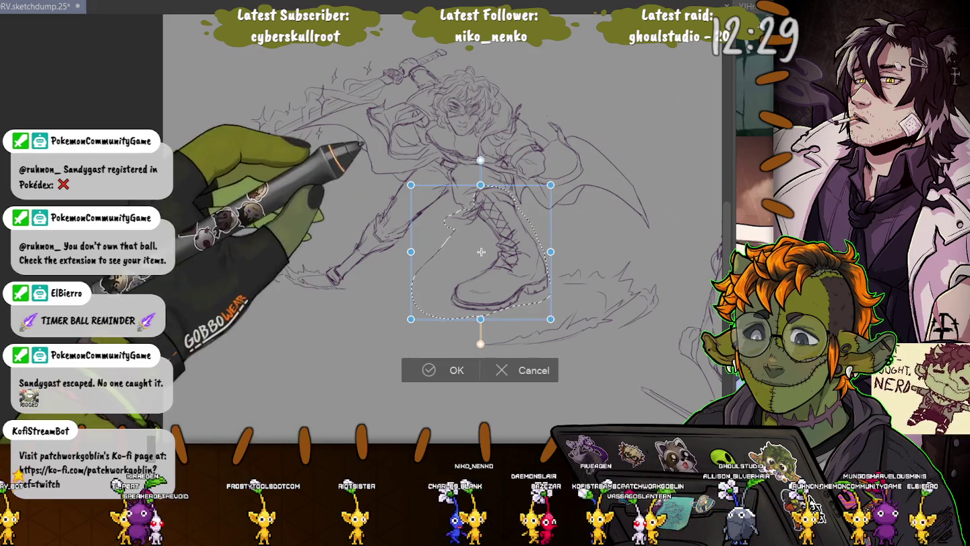
drag(481, 252, 479, 252)
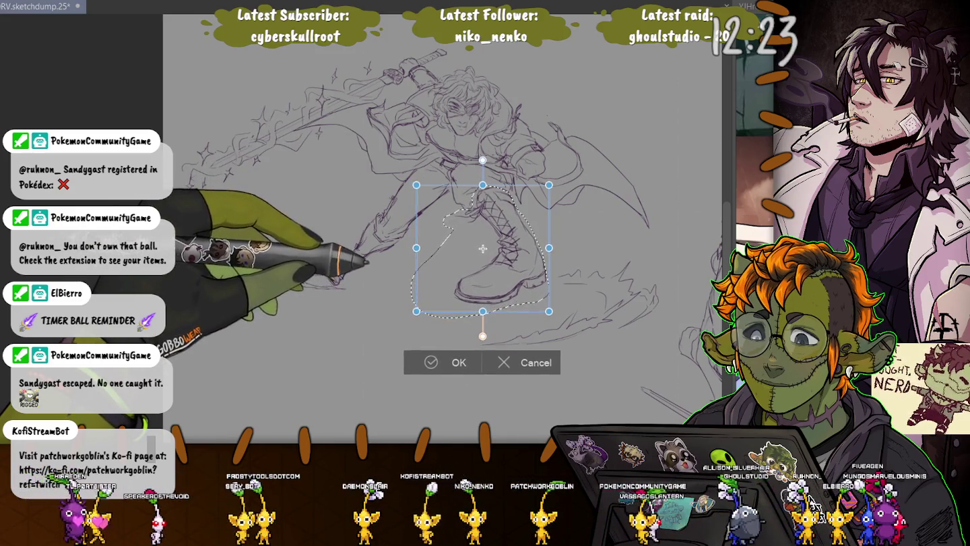
drag(410, 317, 415, 312)
drag(480, 251, 479, 252)
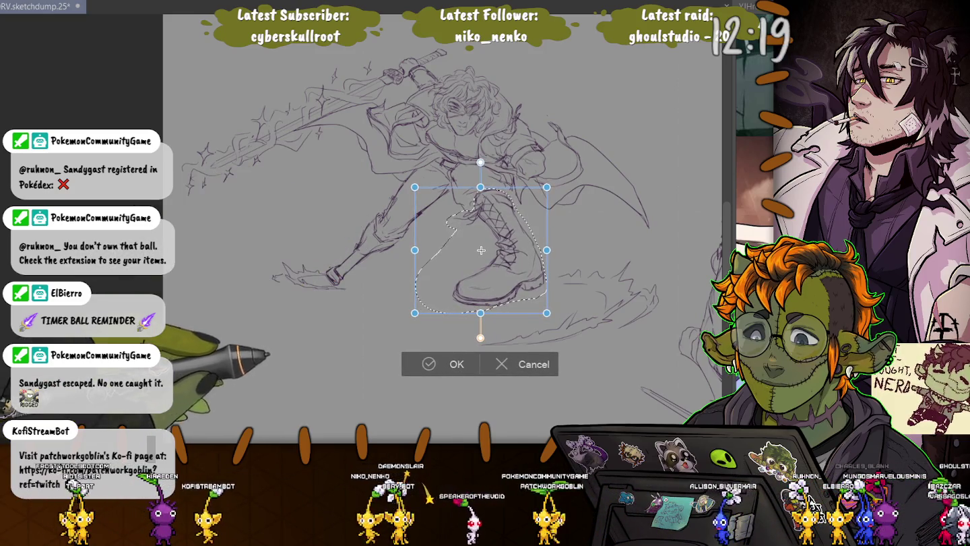
click(448, 364)
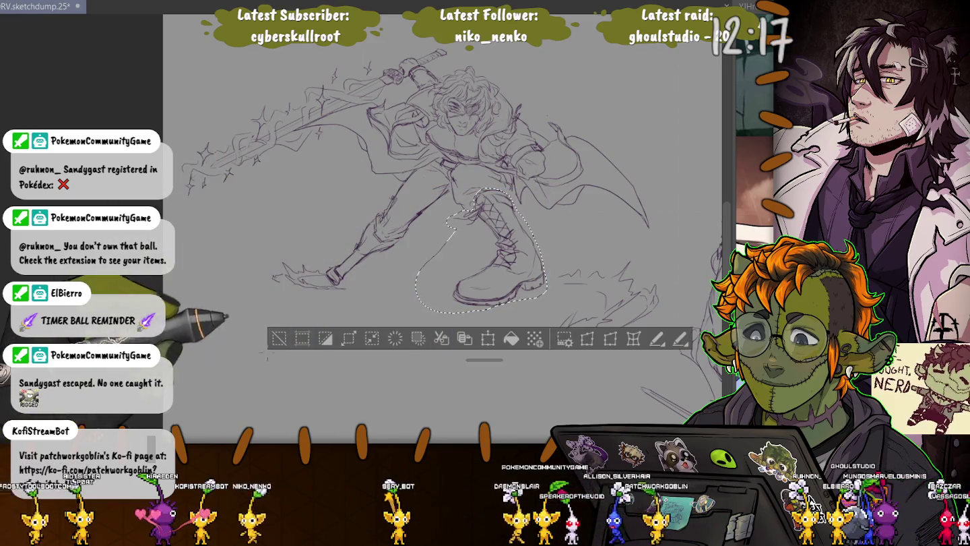
key(ctrl+d)
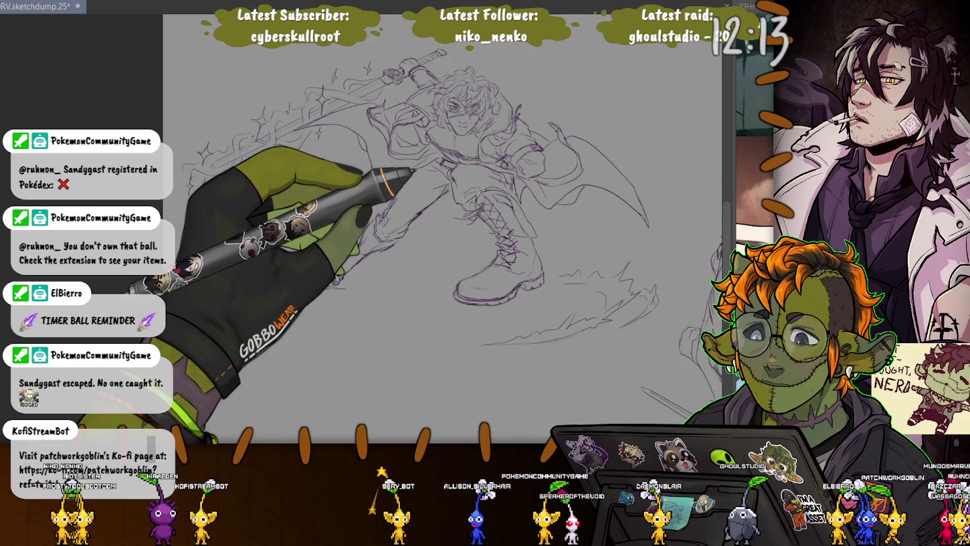
Lasso the leg section above the boot and widen its top slightly, then deselect.
mouse_move(475, 192)
mouse_down()
mouse_move(450, 217)
mouse_move(437, 186)
mouse_up()
key(ctrl+t)
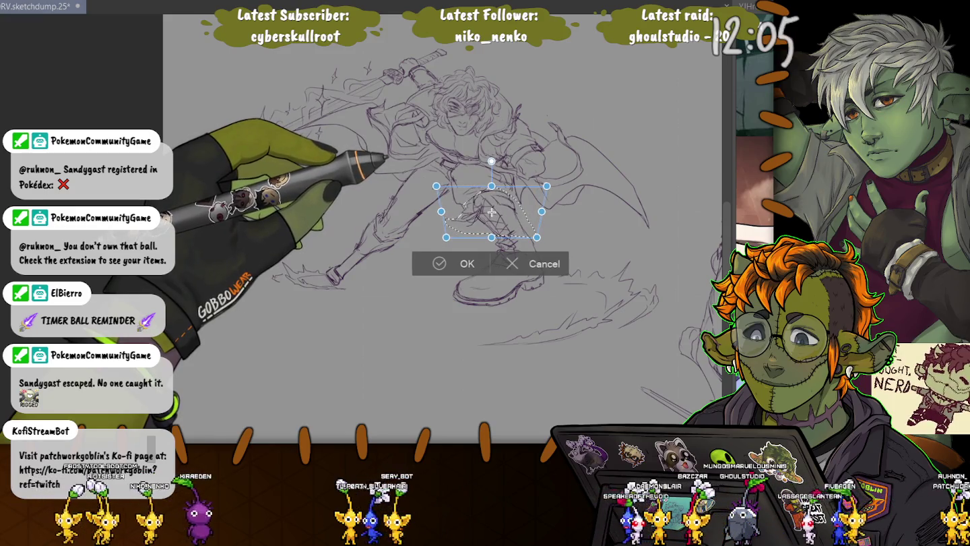
drag(437, 186, 435, 185)
key(Return)
key(ctrl+d)
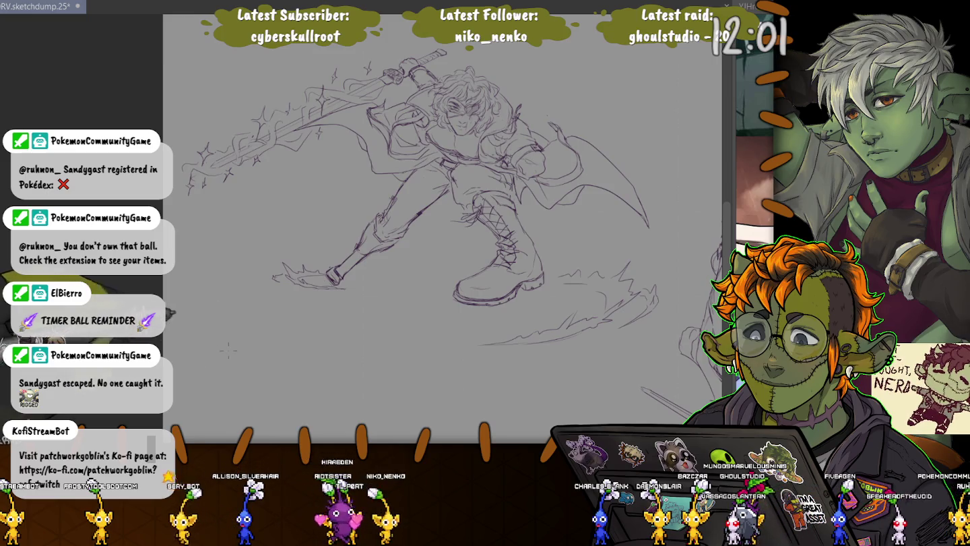
drag(464, 316, 478, 345)
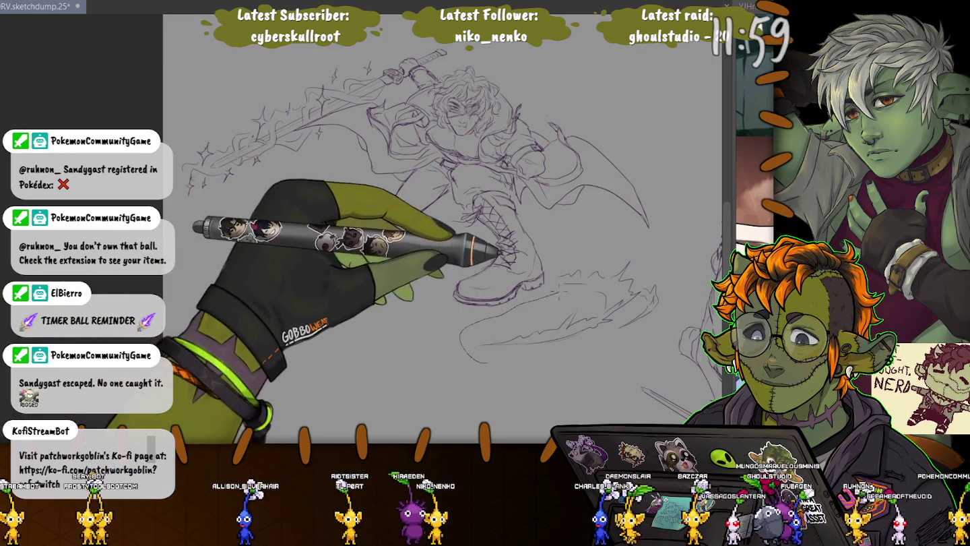
Lasso the slash lines right of the boot and shift them down-left beneath it.
drag(572, 239, 465, 342)
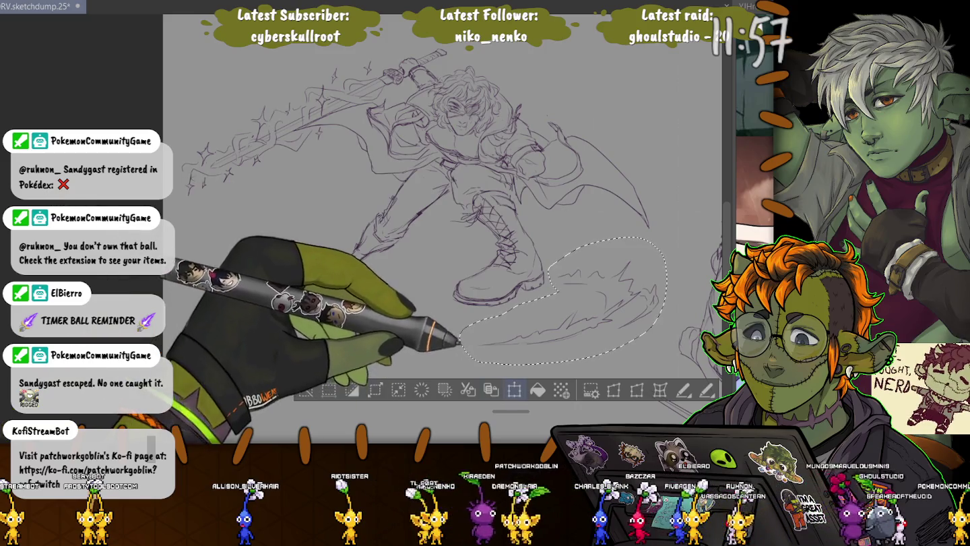
key(ctrl+t)
drag(564, 300, 551, 280)
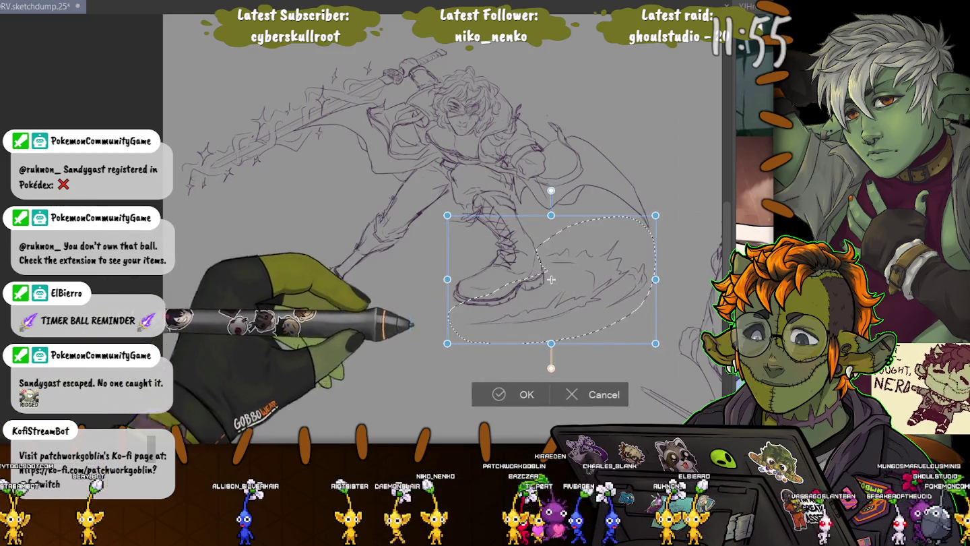
drag(551, 279, 547, 287)
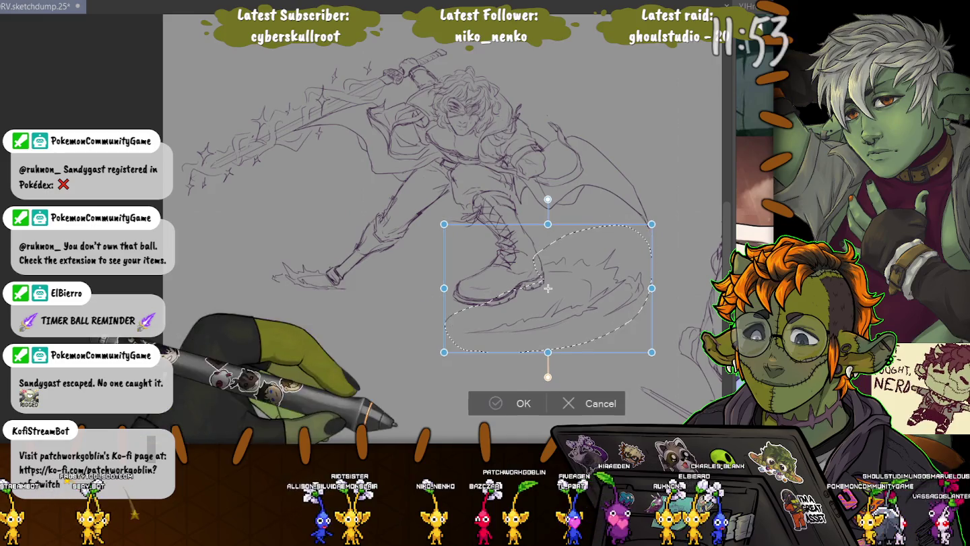
key(Return)
key(ctrl+d)
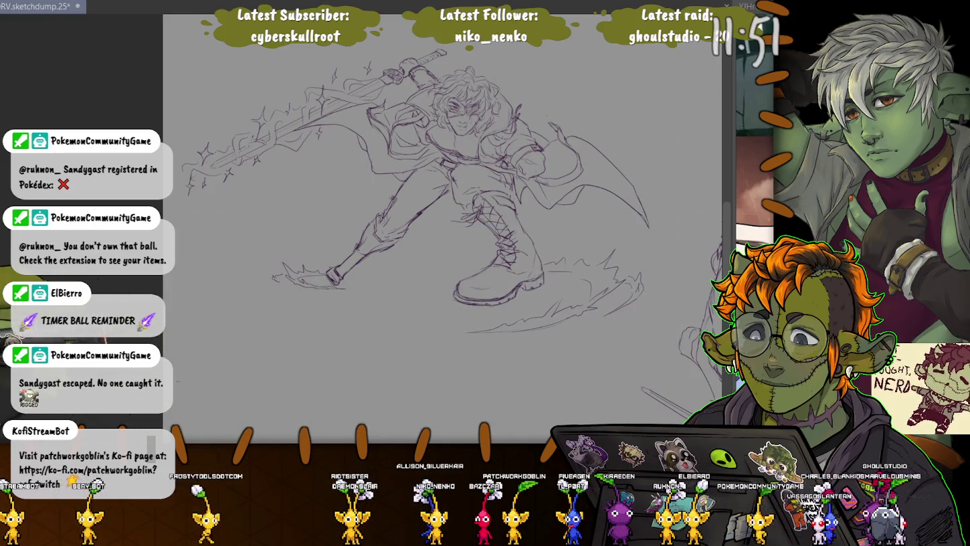